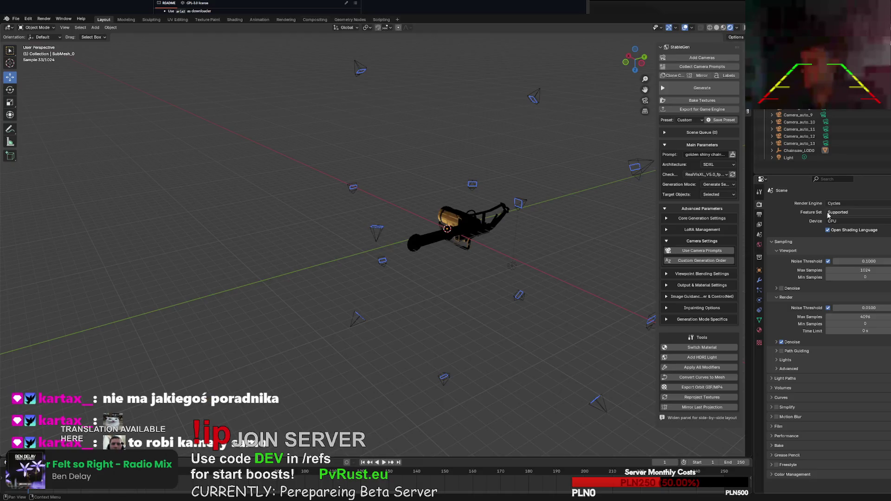
Select and delete all the Camera_auto objects, then zoom in on the chainsaw.
shift+click(799, 143)
key(Delete)
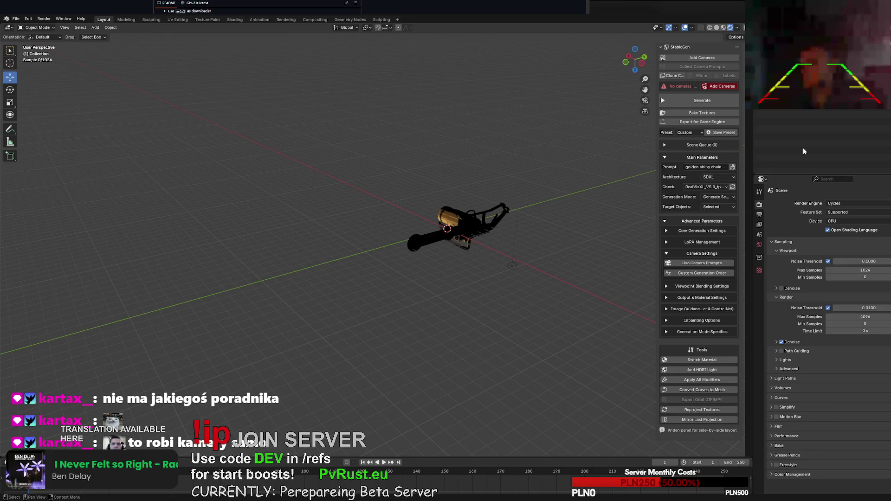
mouse_move(535, 152)
middle_down()
mouse_move(550, 155)
mouse_move(568, 207)
mouse_move(462, 74)
mouse_move(367, 73)
mouse_move(459, 81)
mouse_move(563, 187)
mouse_move(503, 243)
mouse_move(515, 239)
middle_up()
scroll(547, 162, up, 4)
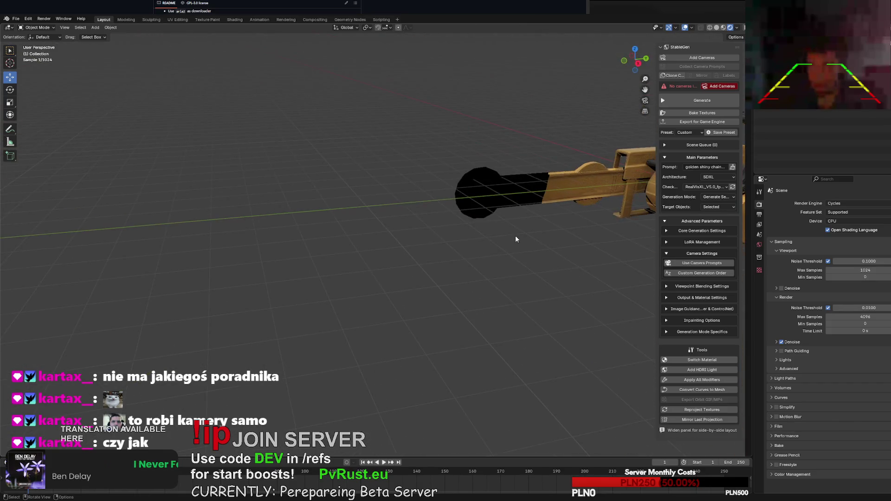
scroll(516, 239, down, 5)
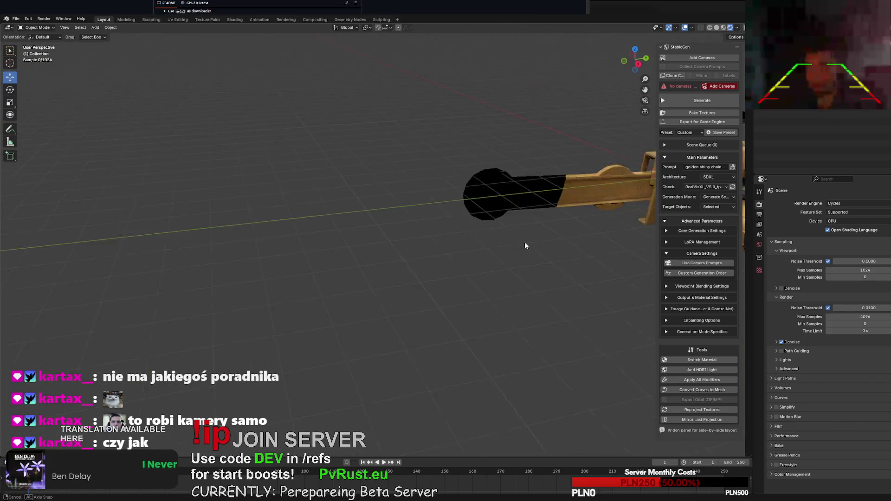
Add 20 cameras around the chainsaw with StableGen's Add Cameras option.
click(712, 87)
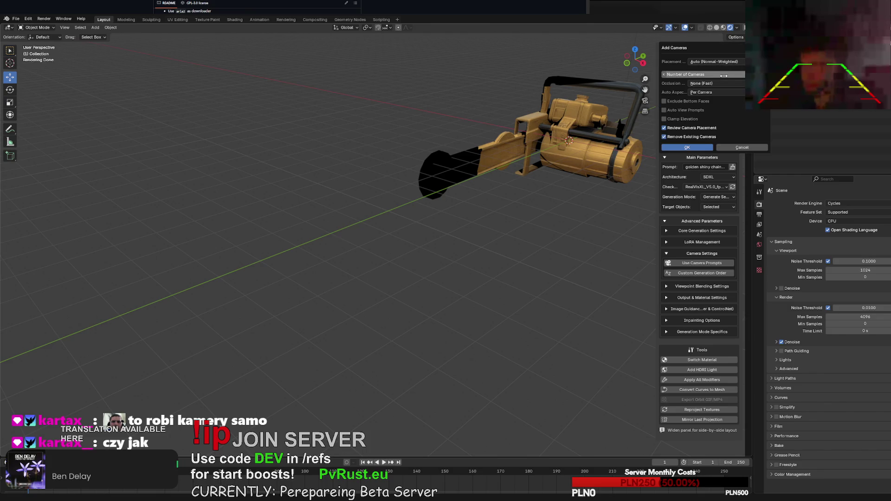
drag(723, 76, 726, 76)
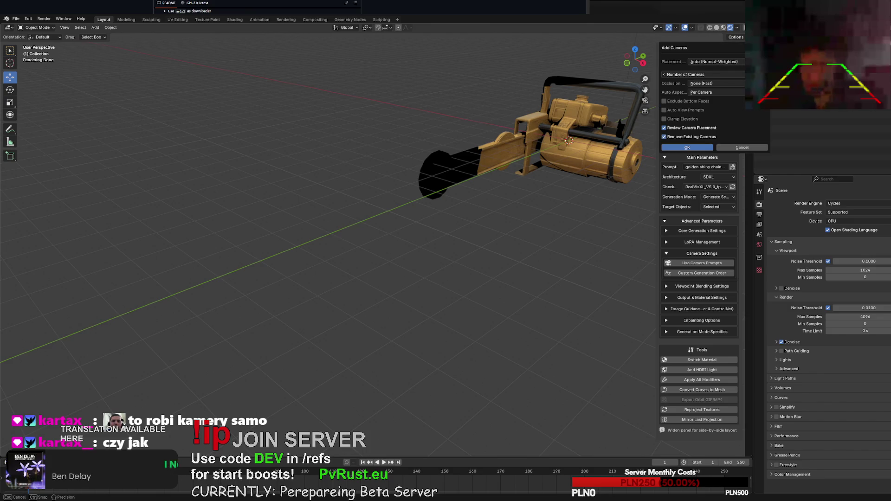
drag(726, 76, 715, 77)
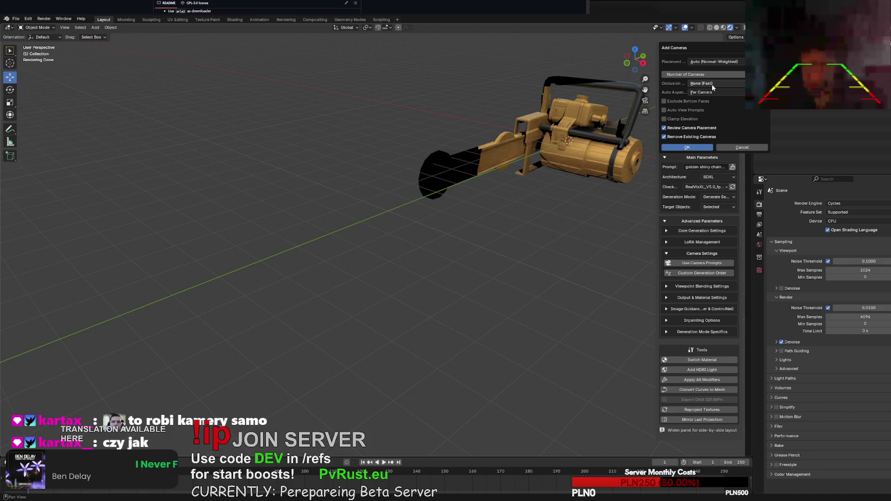
click(703, 150)
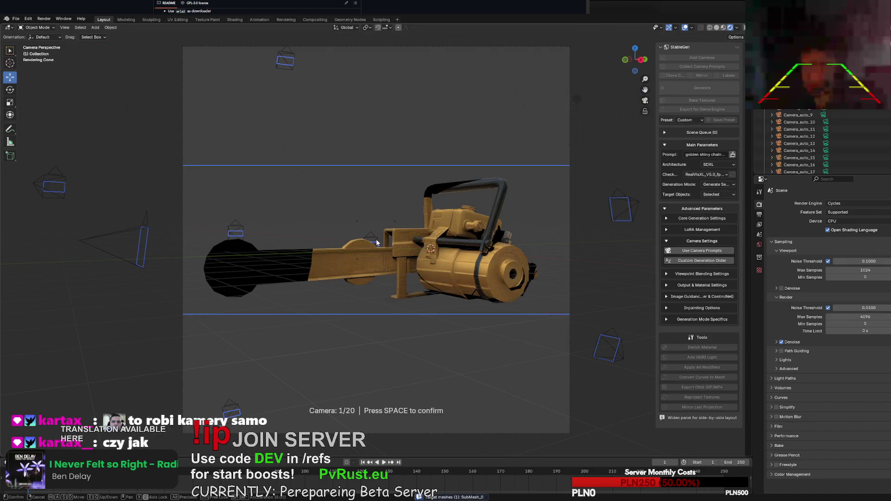
Step through the 20 camera viewpoints and confirm them all.
key(space)
key(Right)
key(Right)
key(Right)
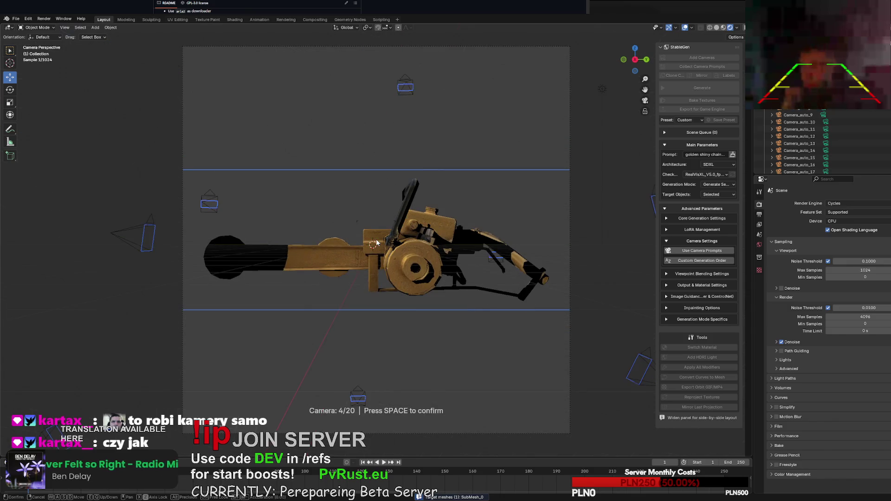
key(space)
key(space)
key(space)
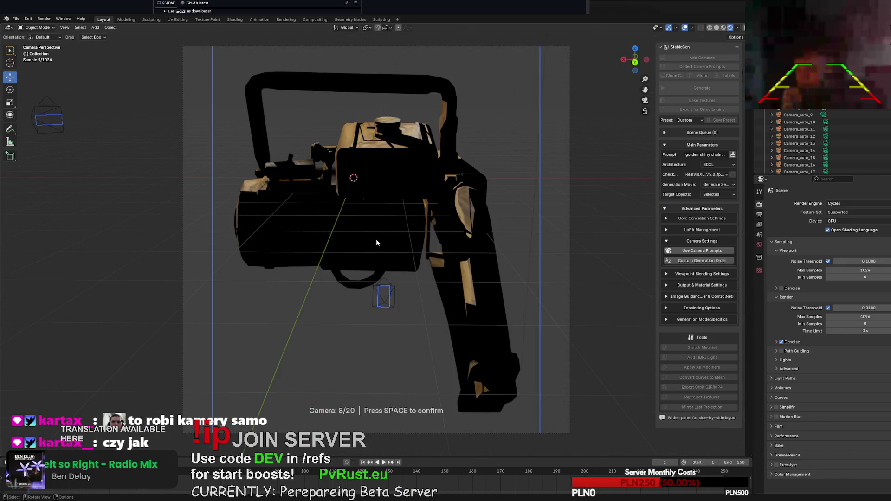
key(space)
key(space)
key(space)
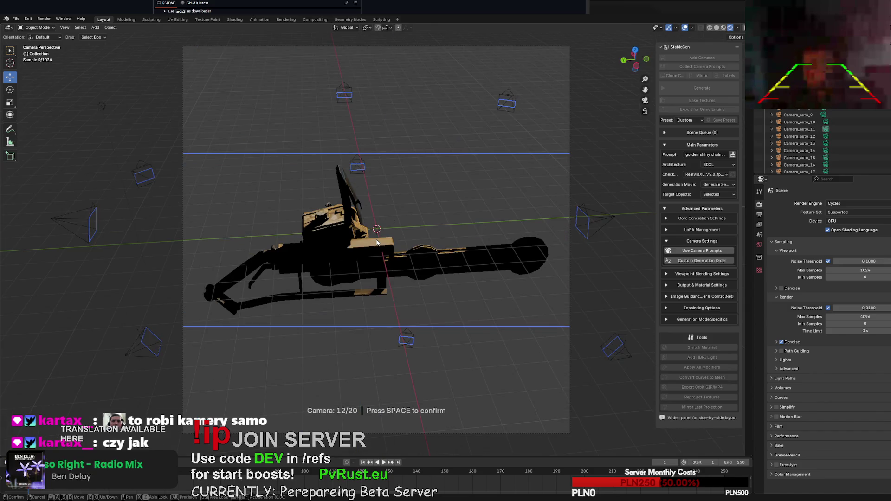
key(space)
key(space)
key(space)
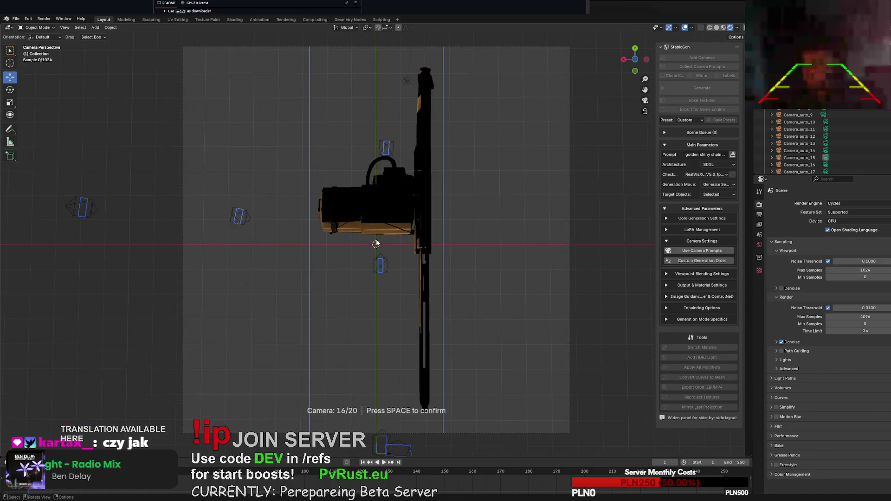
key(space)
key(space)
key(space)
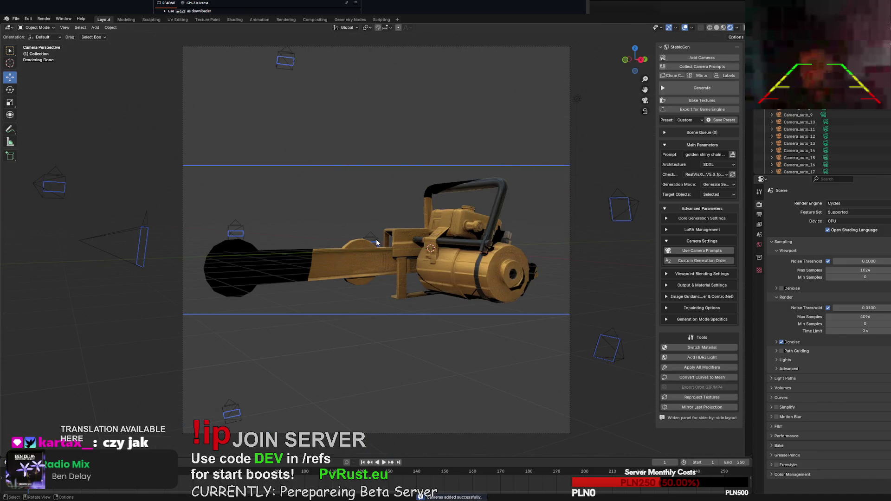
Try Generate, and after the 'No mesh objects selected' error select the chainsaw mesh.
middle_drag(383, 261, 401, 288)
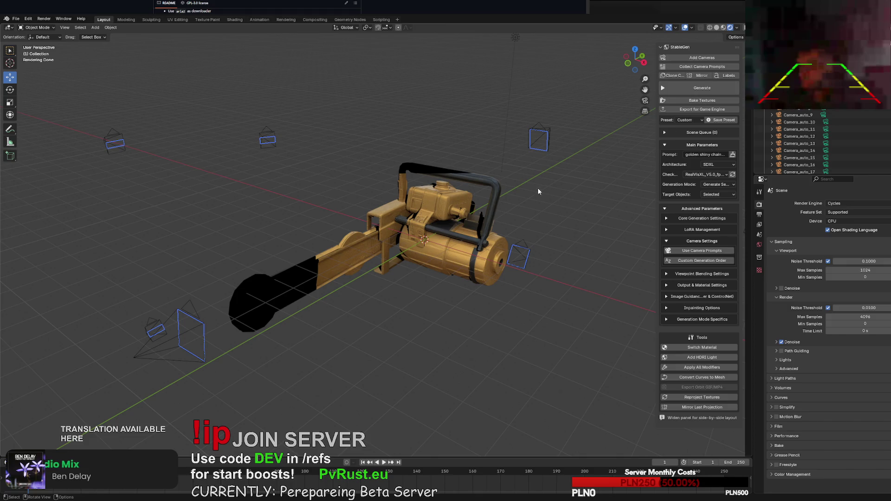
click(697, 89)
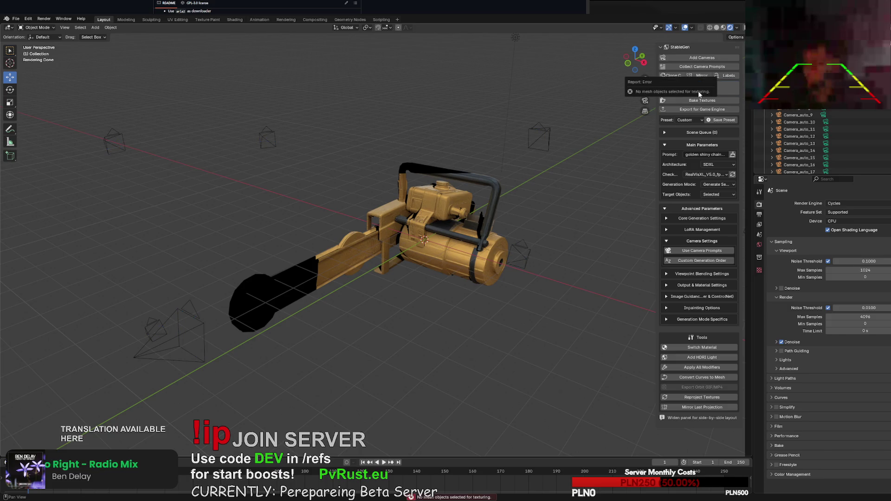
click(441, 218)
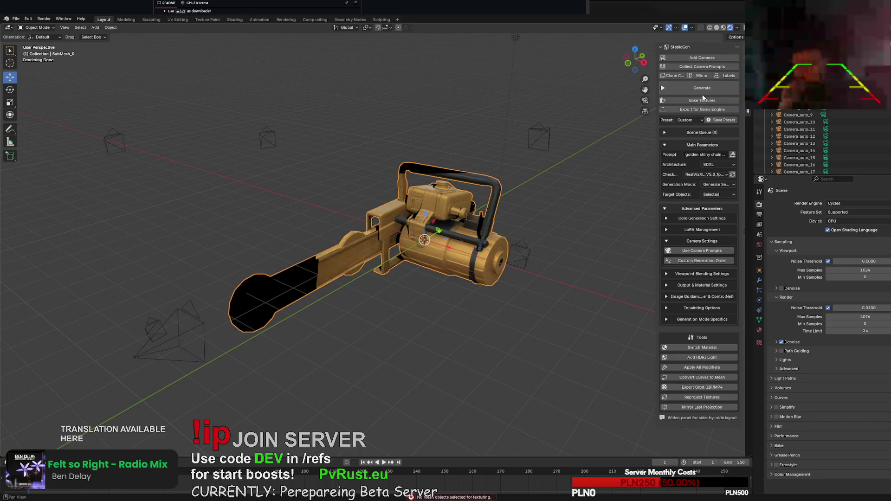
Run StableGen Generate on the selected chainsaw mesh using the 20 camera views.
click(687, 88)
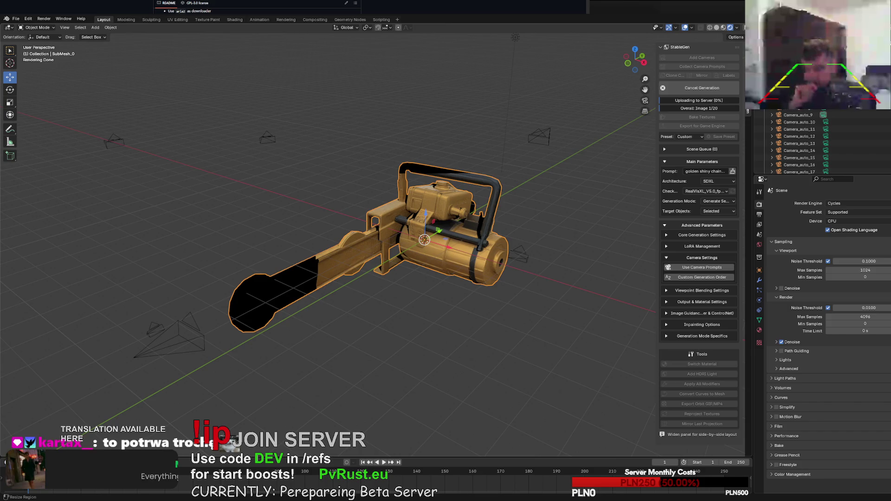
Switch the viewport to Solid shading and cancel the stalled texture generation with Esc.
click(716, 28)
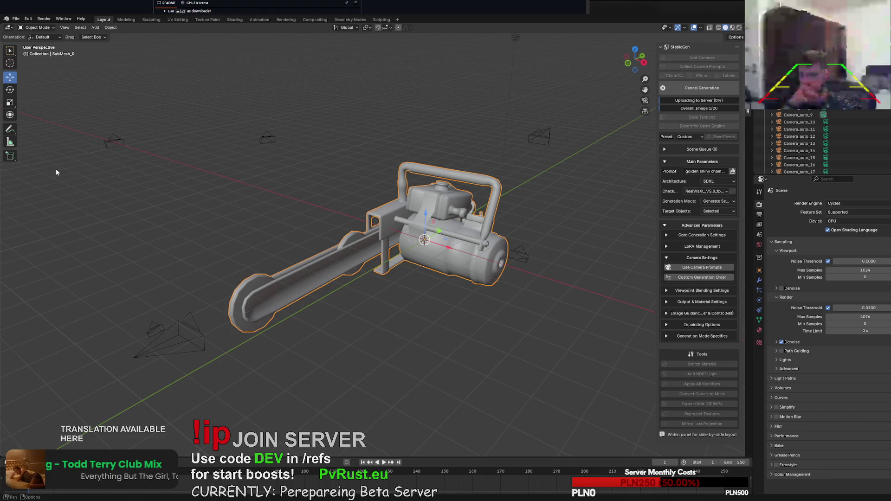
middle_drag(56, 172, 324, 296)
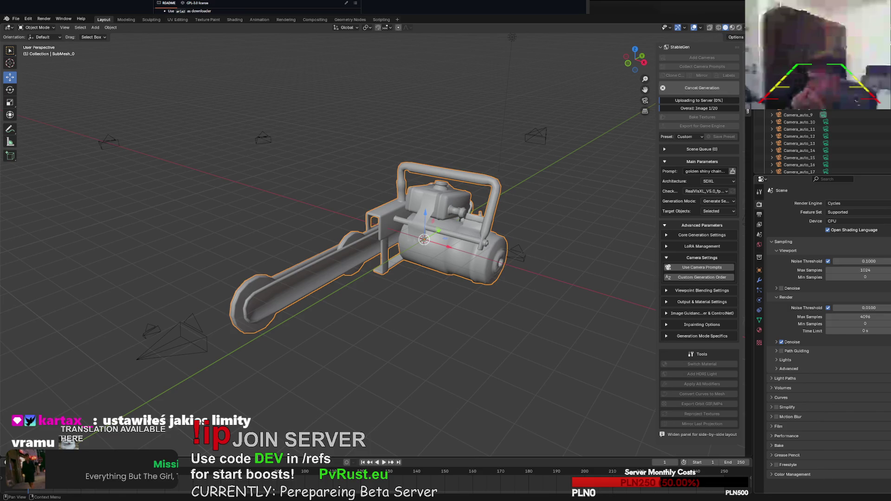
key(Escape)
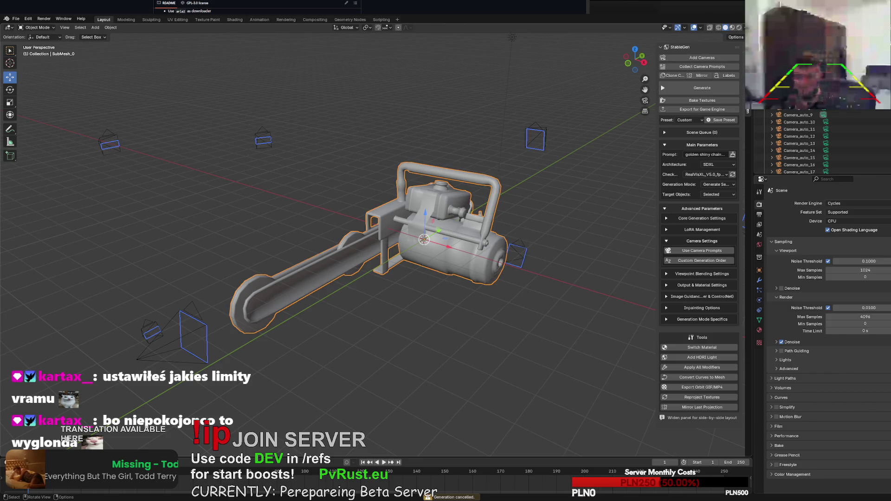
middle_drag(512, 38, 519, 14)
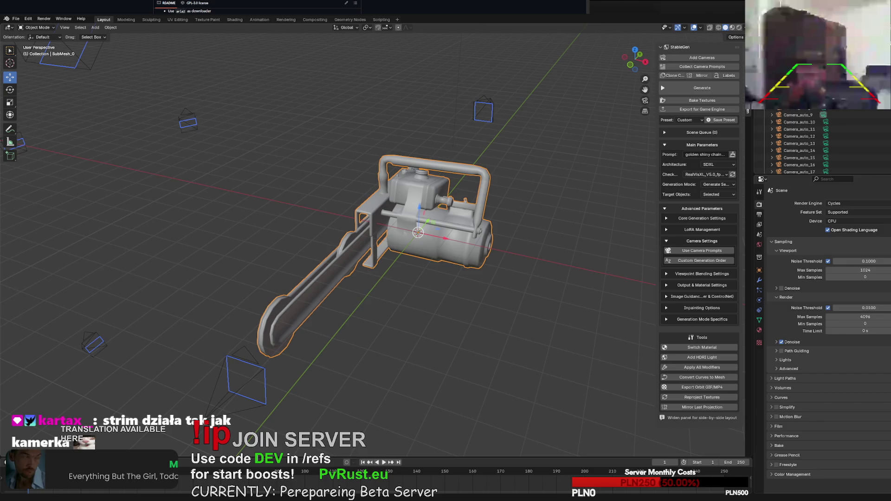
middle_drag(418, 306, 448, 305)
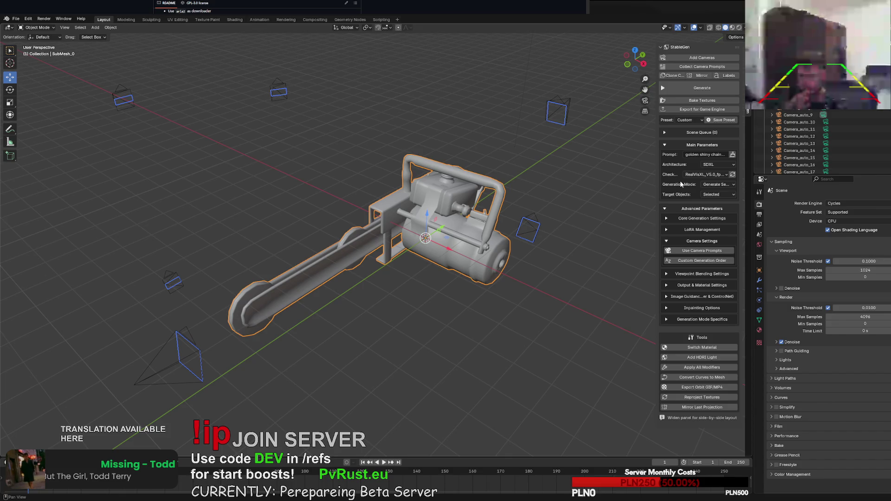
Expand Core Generation Settings, keep the current sampler, and enable Use Camera Prompts.
click(666, 218)
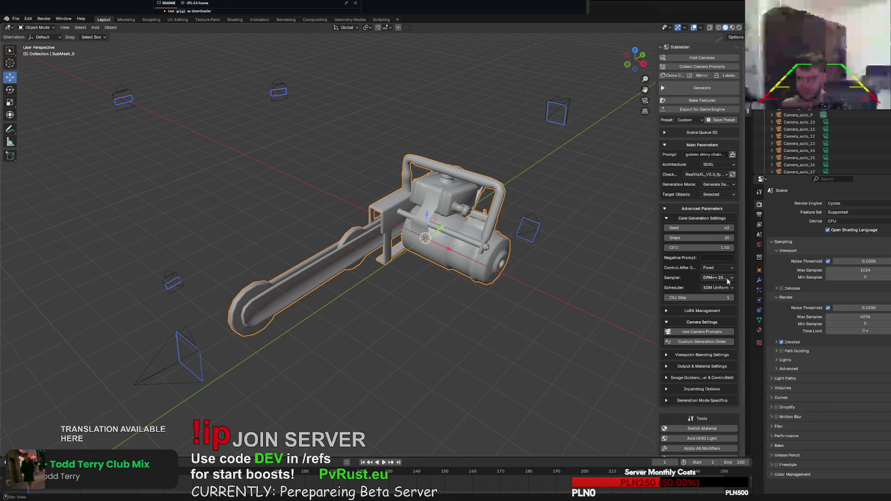
click(727, 280)
click(726, 280)
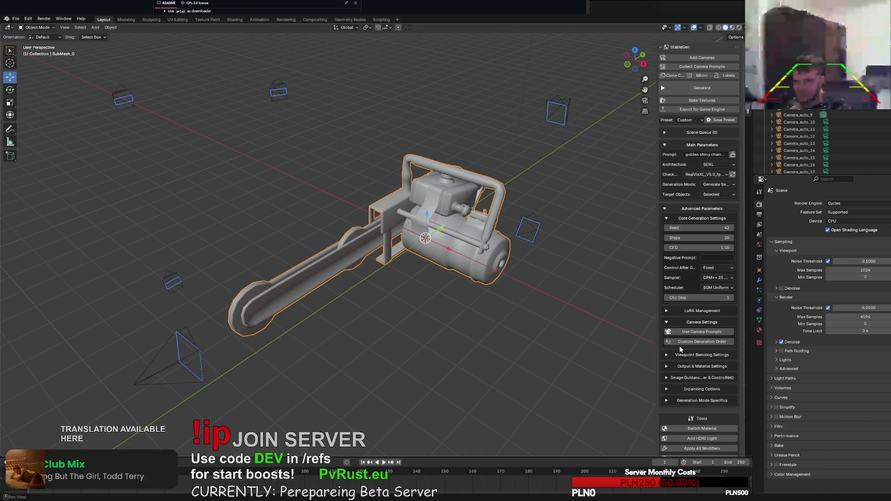
click(688, 333)
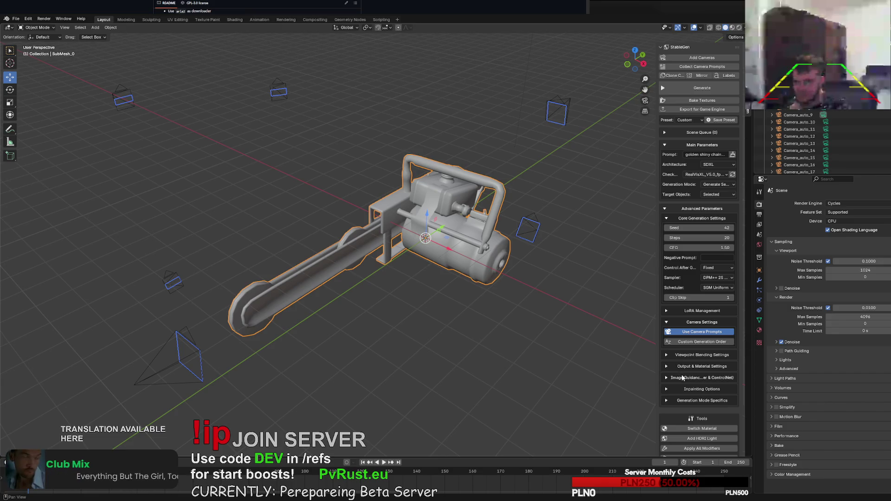
Check the Viewpoint Blending and Output & Material sections, then bring up Add Cameras.
click(666, 355)
click(666, 355)
click(667, 367)
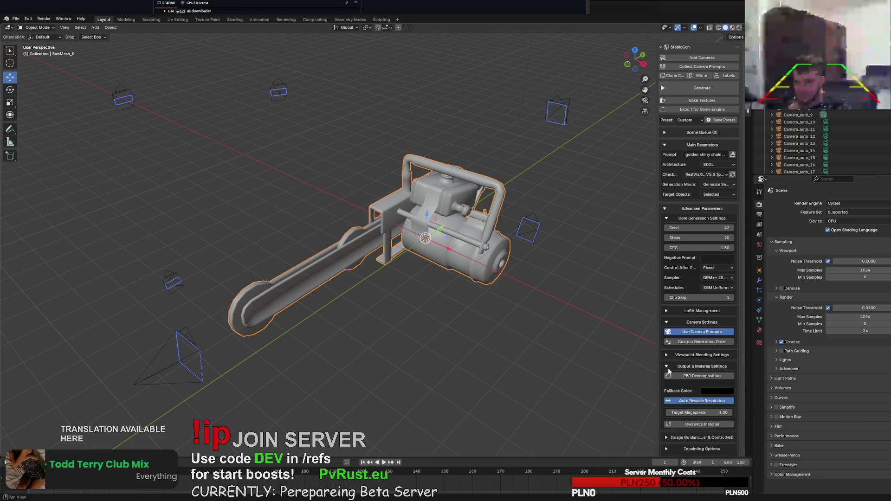
click(667, 368)
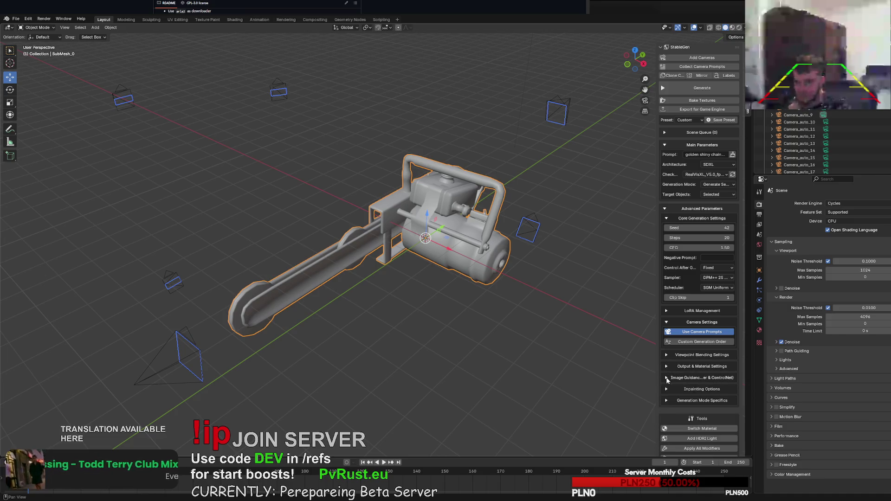
click(705, 58)
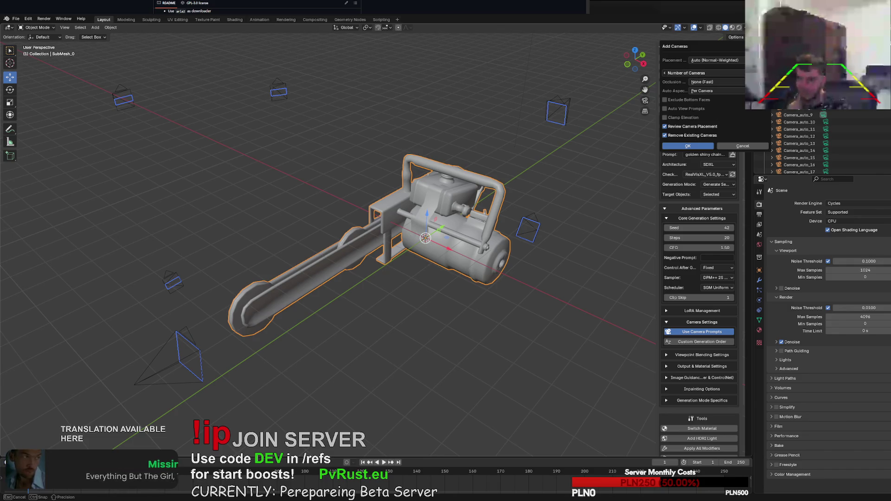
Place and confirm six new cameras, then orbit out to see them around the chainsaw.
click(700, 146)
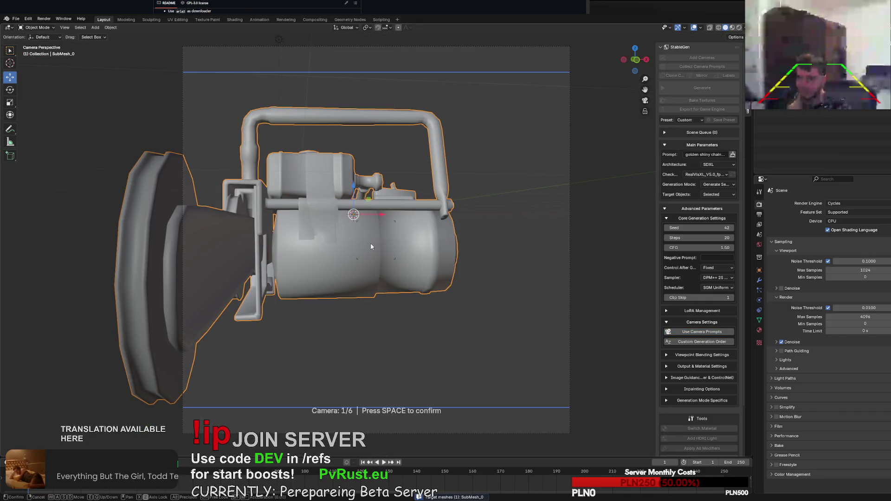
key(Right)
key(Right)
key(Right)
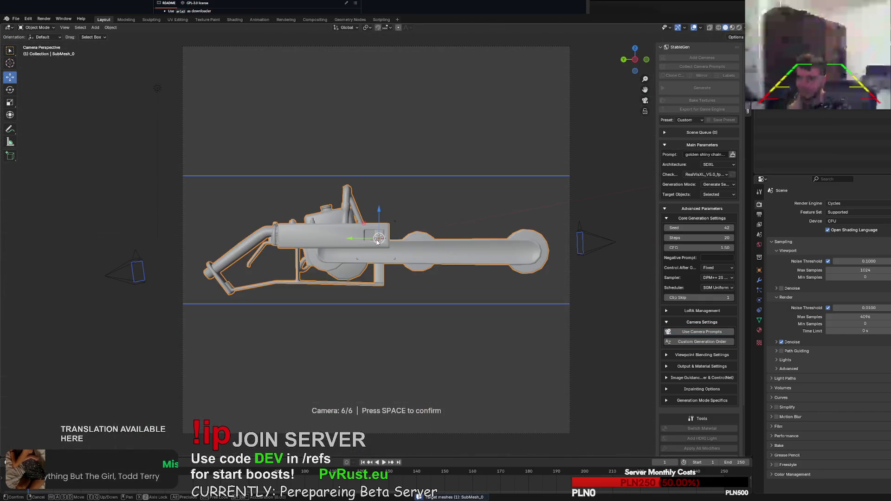
key(space)
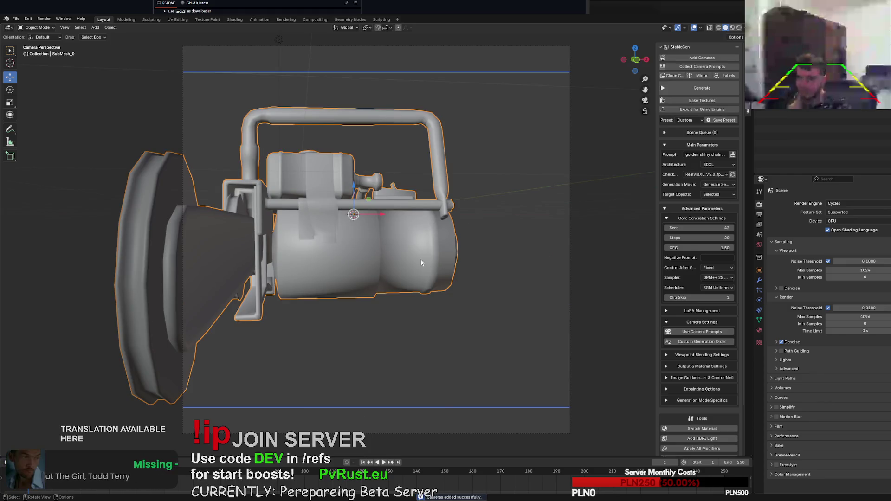
right_click(420, 267)
mouse_move(419, 273)
middle_down()
mouse_move(437, 238)
mouse_move(422, 244)
mouse_move(425, 263)
mouse_move(527, 280)
middle_up()
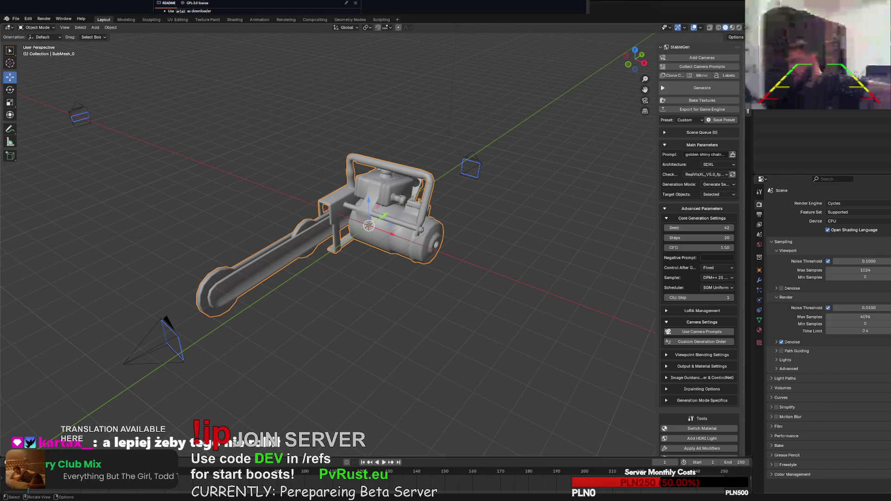
mouse_move(353, 290)
middle_down()
mouse_move(497, 255)
mouse_move(622, 151)
mouse_move(534, 155)
mouse_move(547, 144)
middle_up()
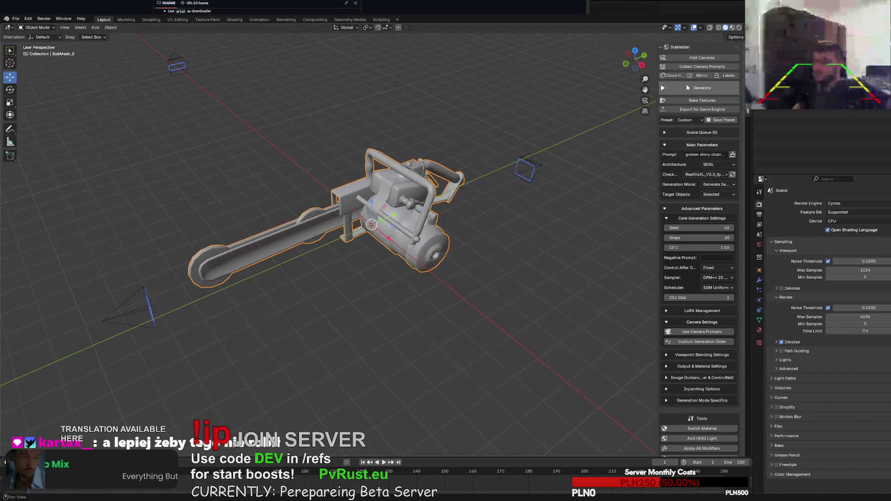
click(689, 88)
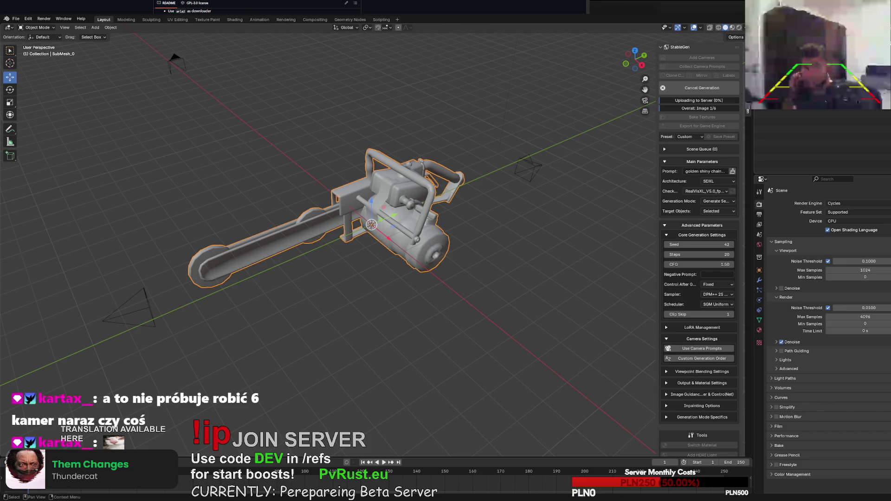
click(708, 87)
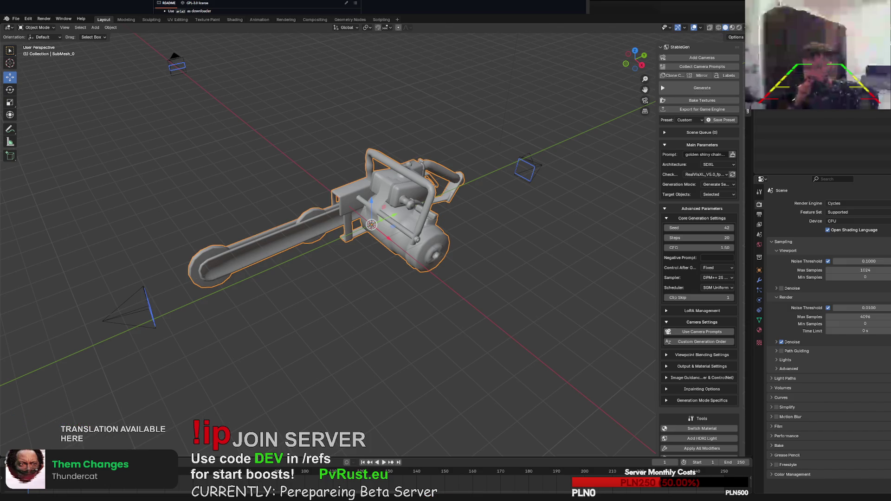
Replace the cameras with two auto-placed cameras, confirm both viewpoints, and orbit out.
middle_drag(624, 258, 598, 250)
click(701, 57)
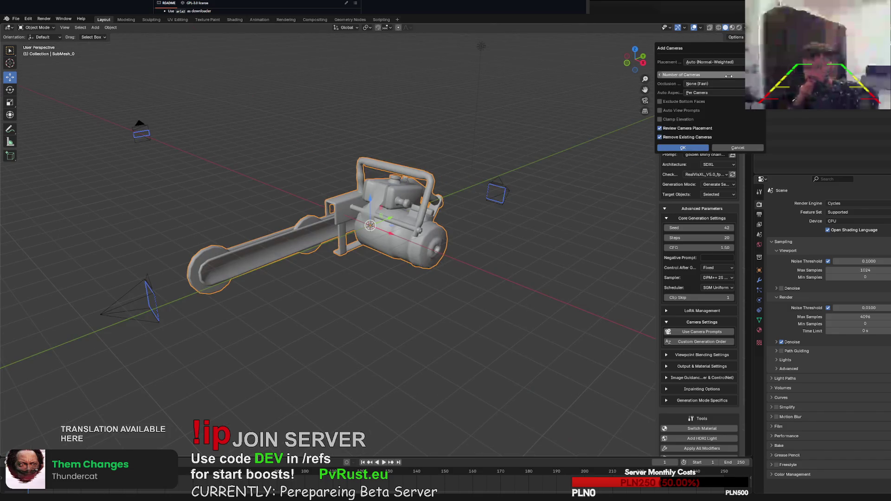
click(725, 73)
key(Return)
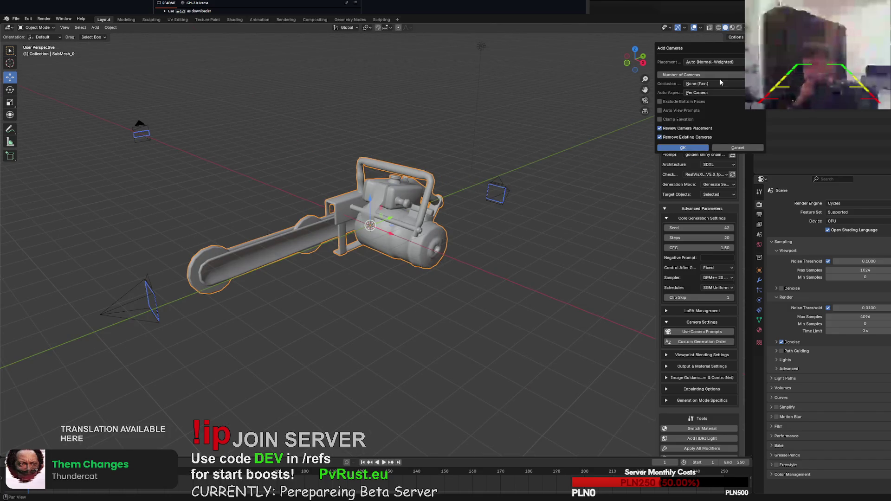
click(681, 148)
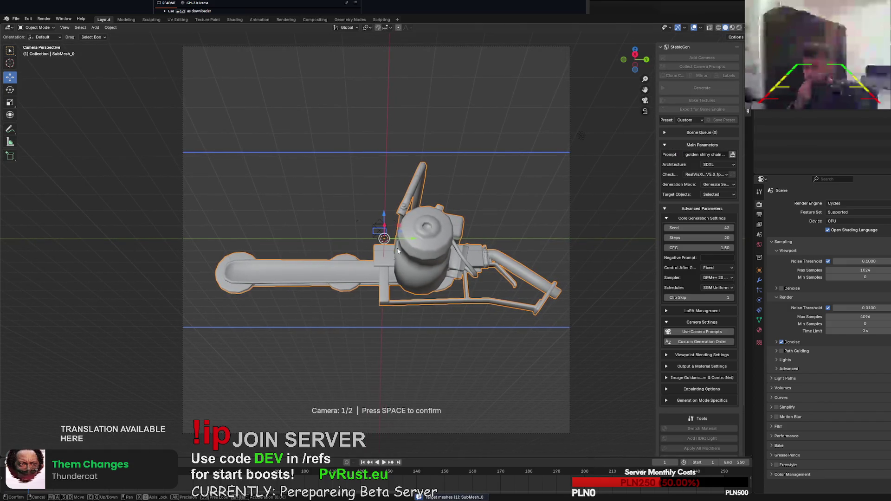
key(space)
key(space)
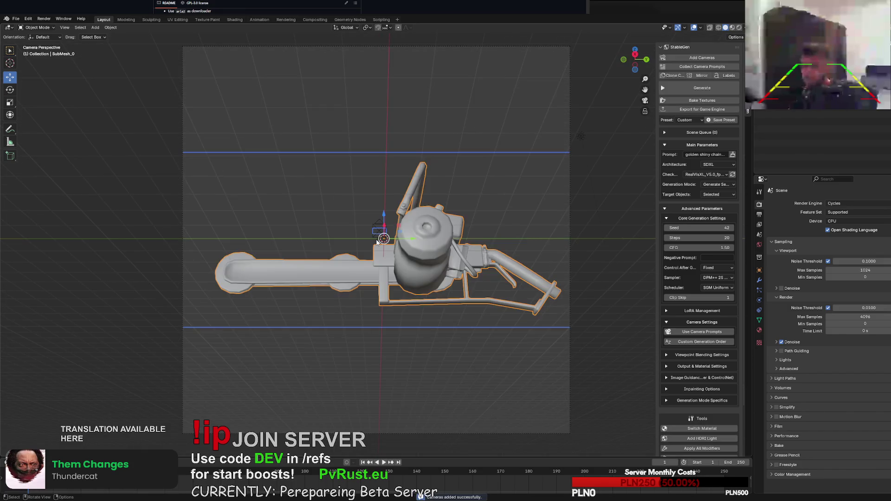
right_click(441, 288)
mouse_move(440, 288)
middle_down()
mouse_move(477, 277)
mouse_move(472, 285)
middle_up()
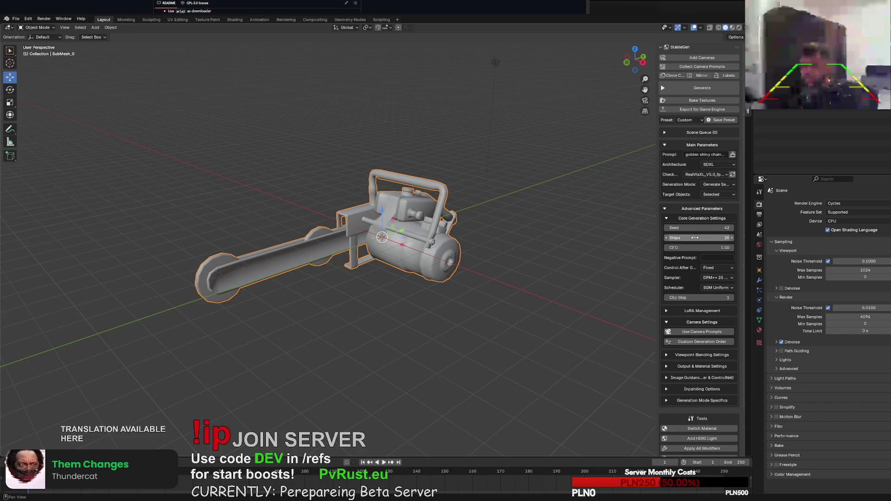
Lower Steps from 20 to 10, start generation, then cancel it.
drag(694, 237, 673, 238)
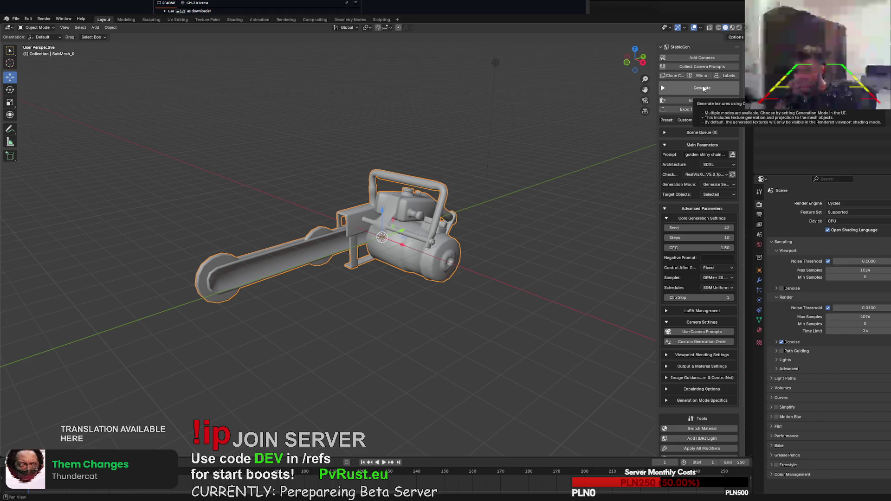
click(702, 89)
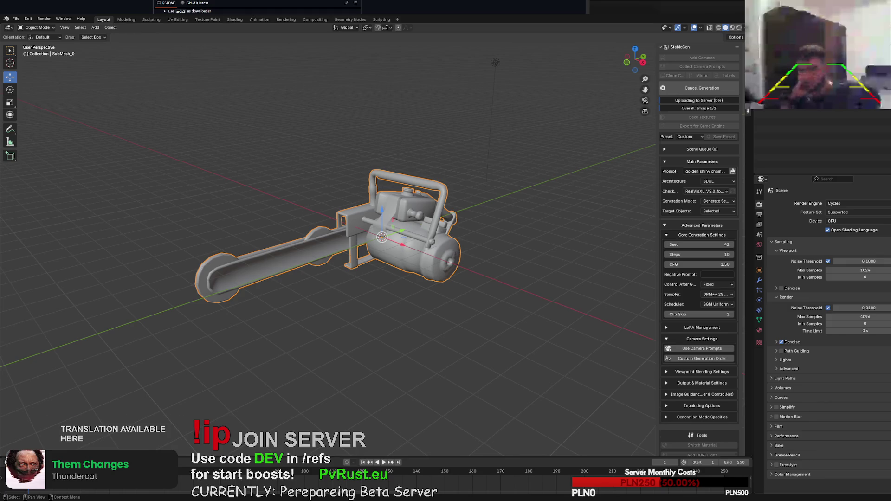
click(663, 88)
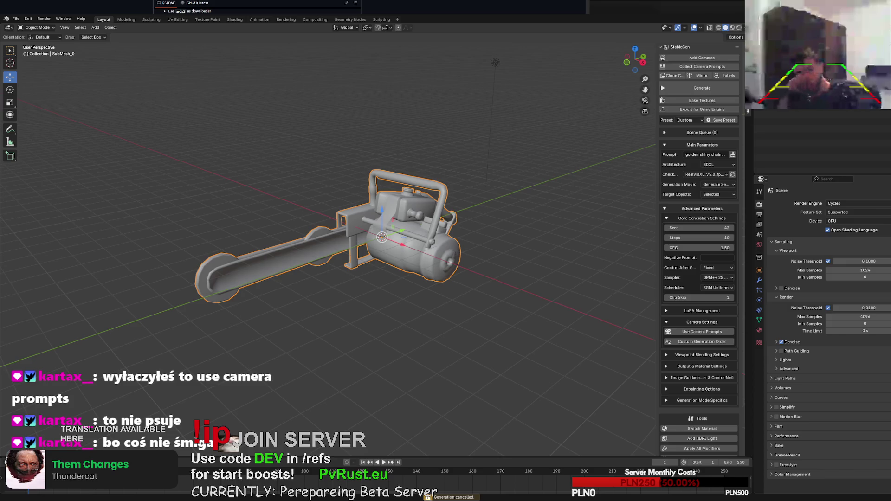
Enable Use Camera Prompts, then place and confirm a single new camera around the chainsaw.
click(668, 331)
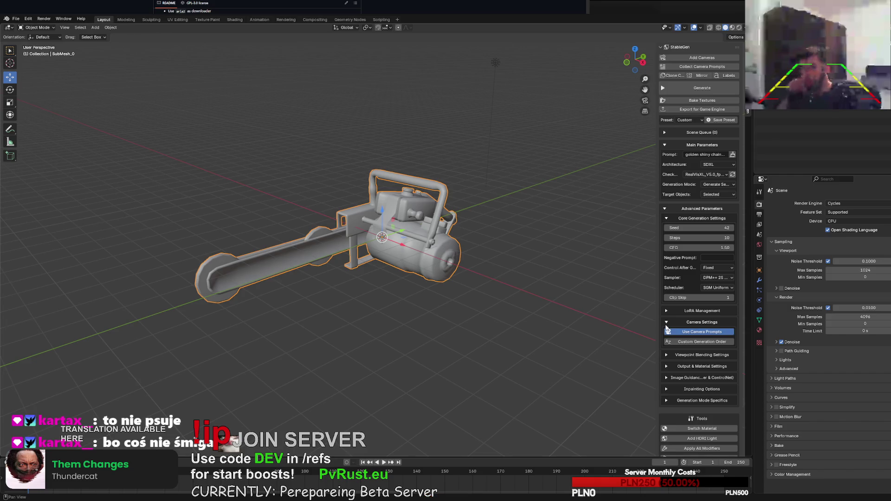
click(666, 323)
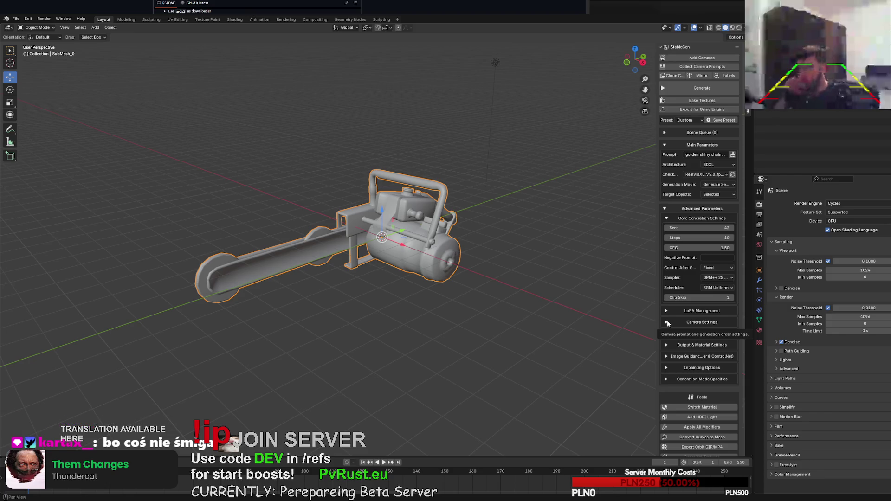
click(704, 60)
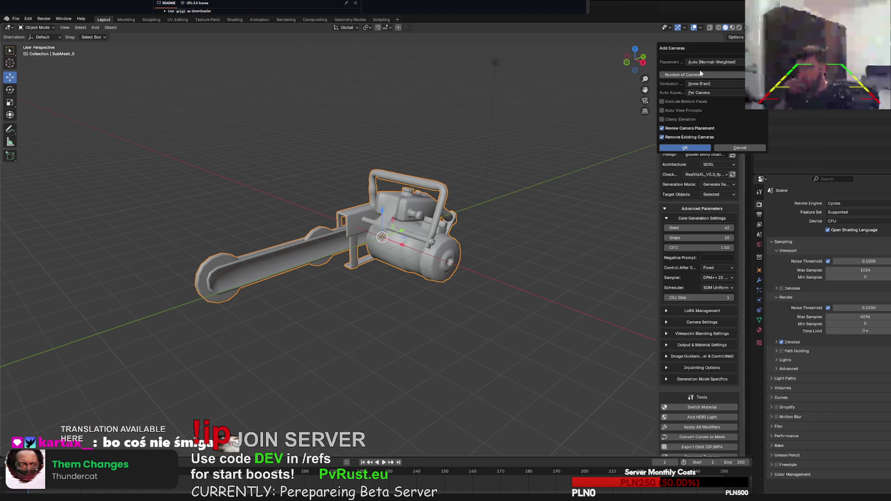
click(701, 147)
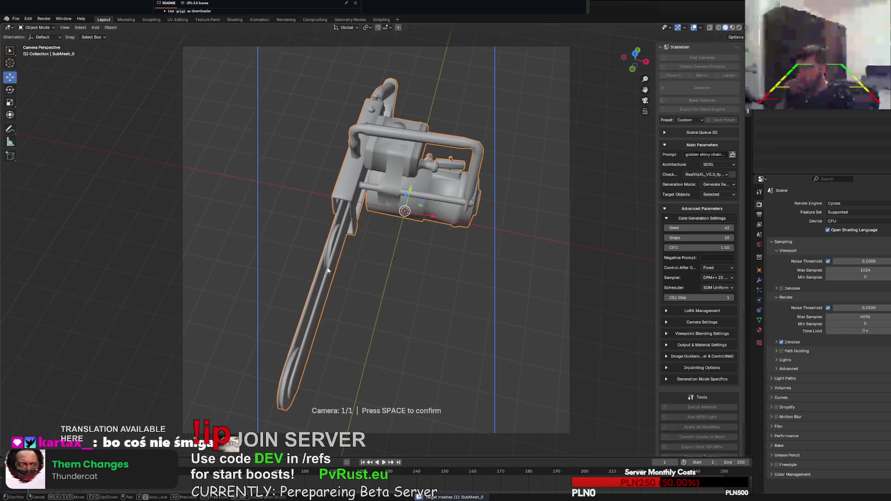
key(space)
right_click(406, 256)
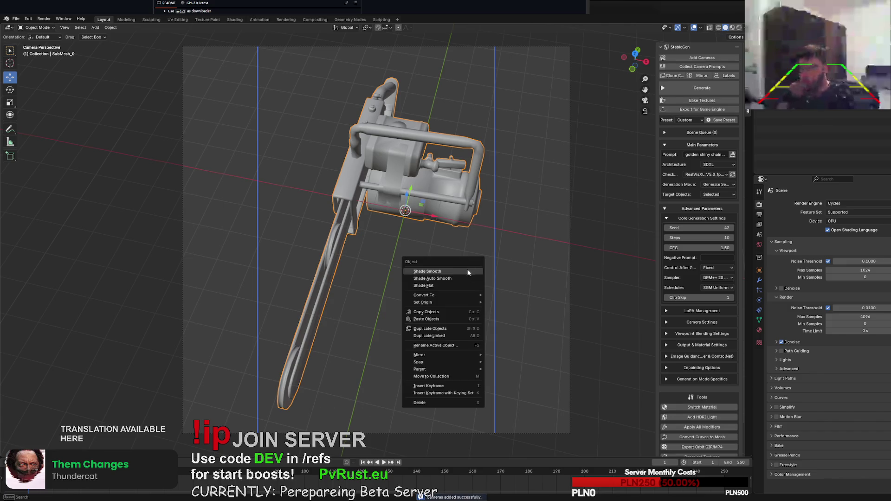
mouse_move(529, 241)
middle_down()
mouse_move(455, 222)
mouse_move(464, 238)
middle_up()
scroll(463, 237, down, 4)
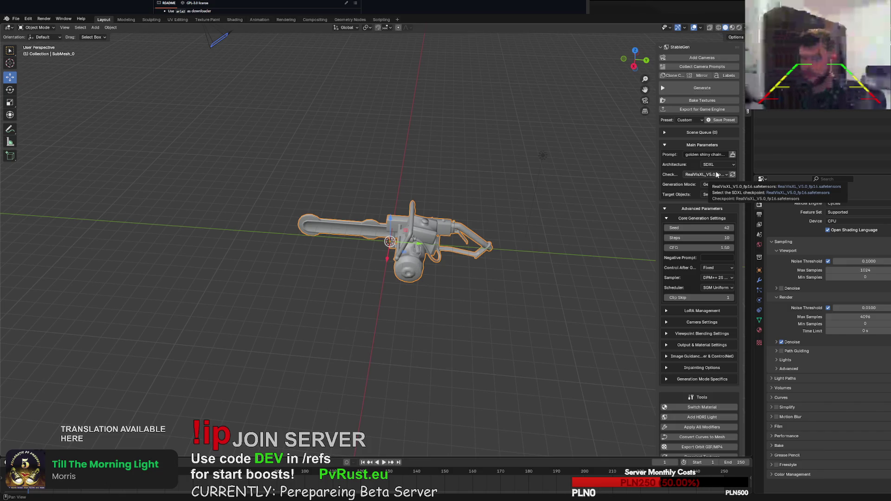
click(716, 174)
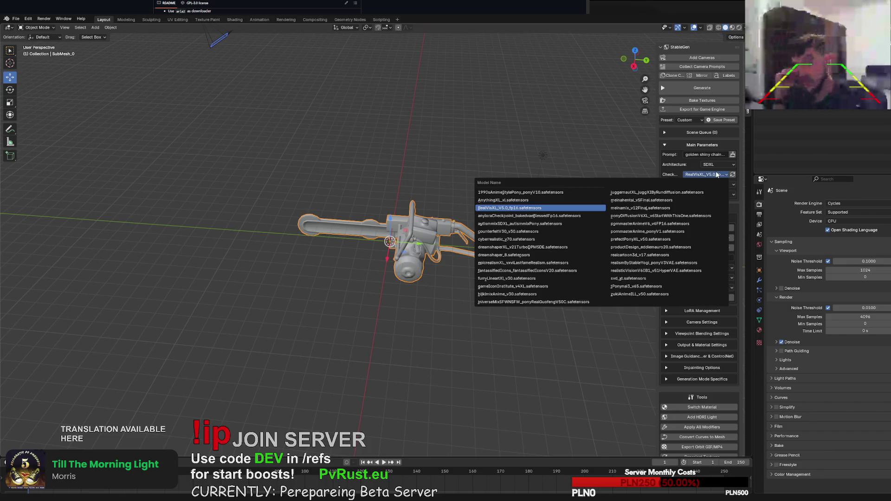
click(717, 175)
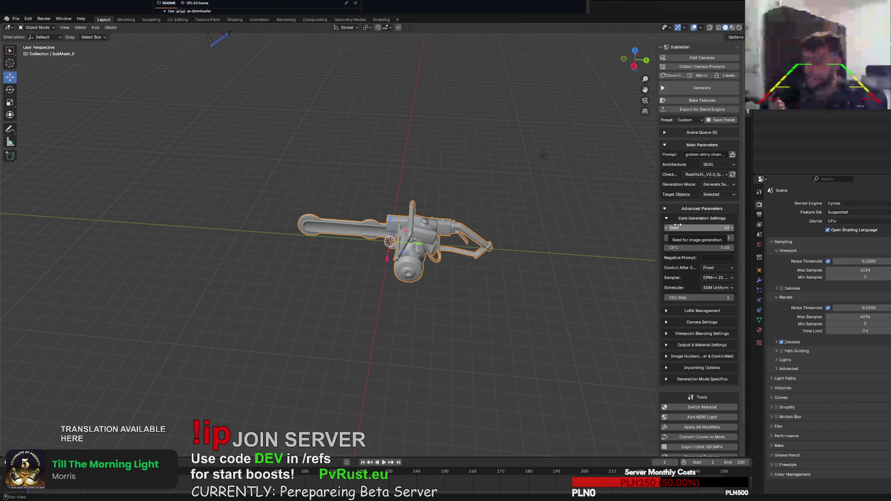
click(702, 311)
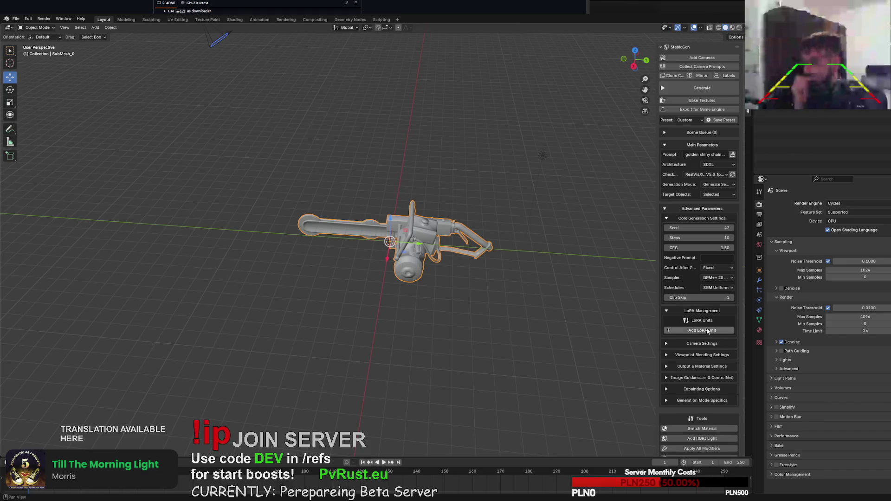
click(709, 330)
click(709, 332)
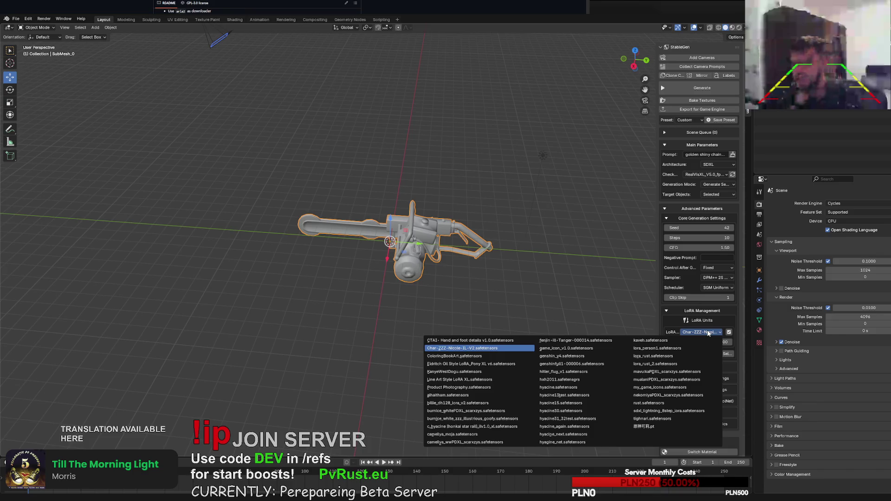
click(708, 332)
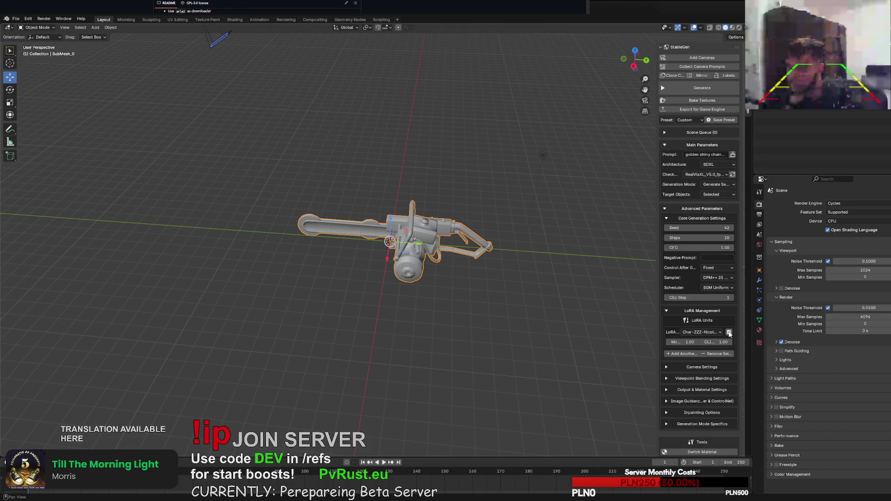
click(720, 354)
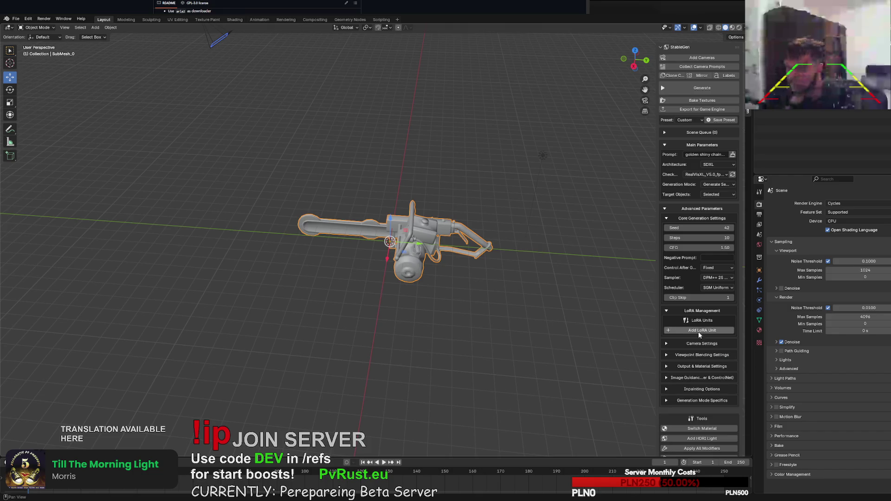
click(668, 310)
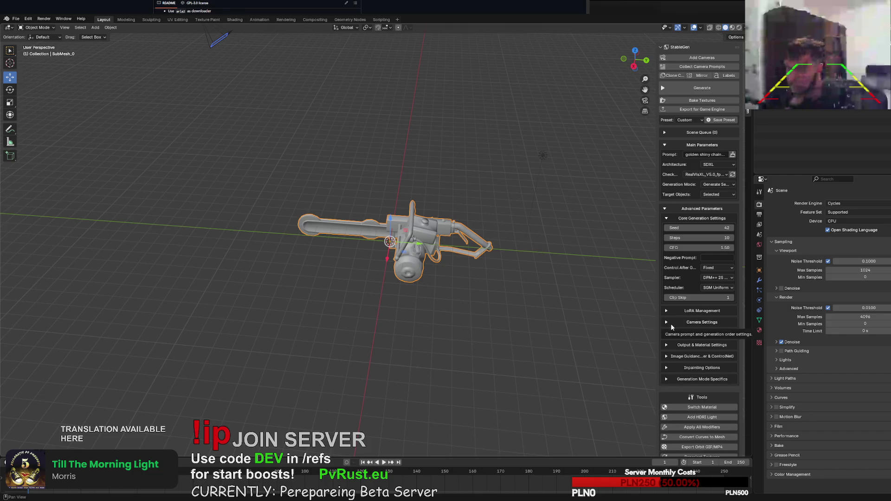
click(669, 326)
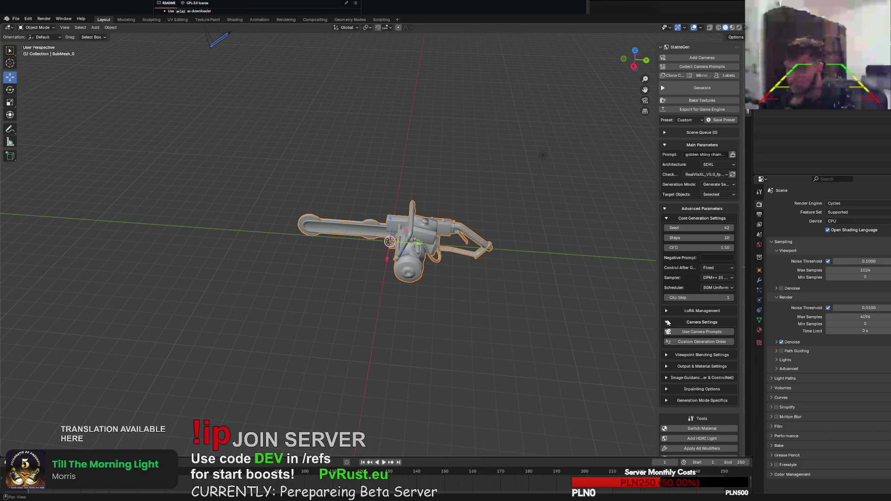
Review the per-camera prompts, then start and cancel a texture generation run on the chainsaw.
click(668, 323)
middle_drag(557, 195, 466, 153)
click(680, 66)
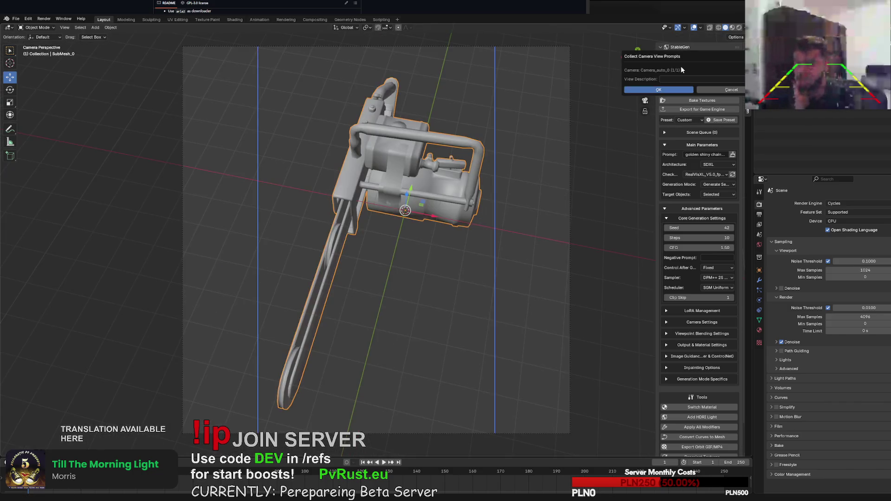
click(710, 87)
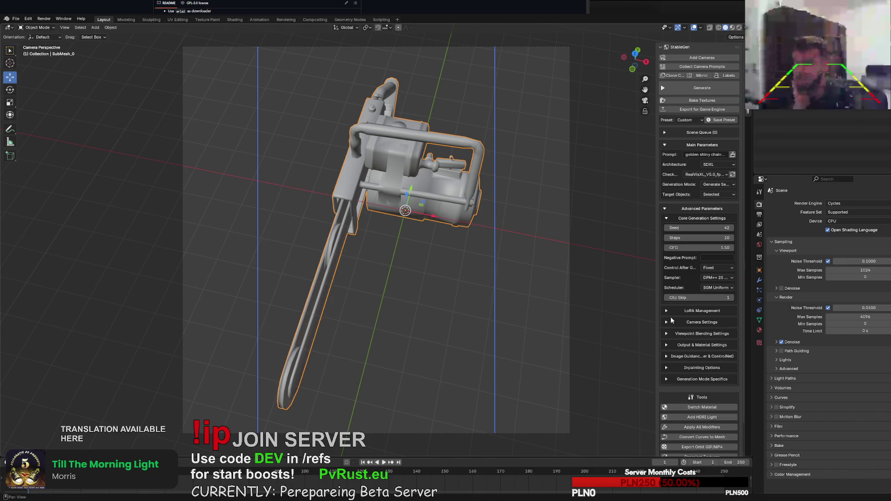
click(674, 88)
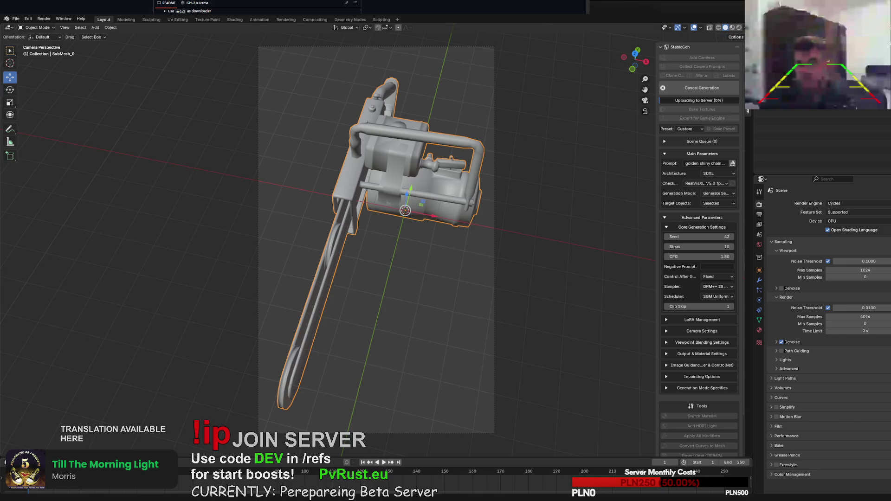
click(682, 88)
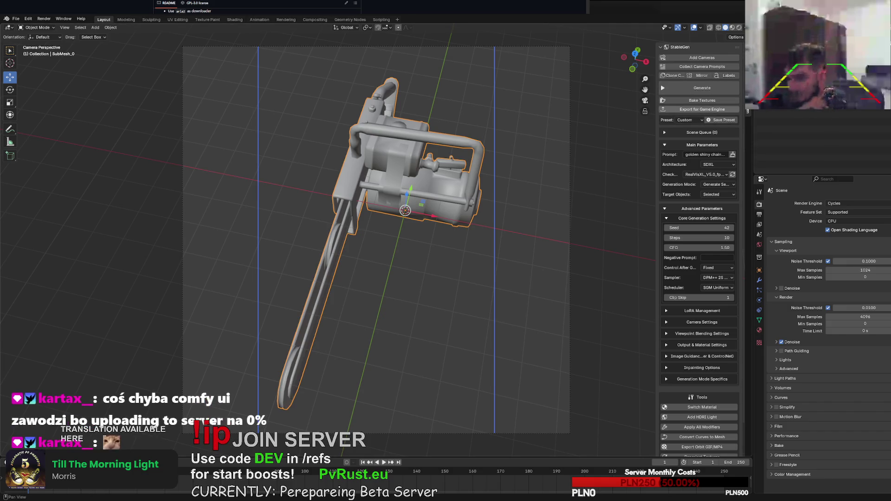
Pick the dreamshaper_8 checkpoint, reselect the chainsaw mesh after the error, and start generation.
click(781, 116)
click(703, 174)
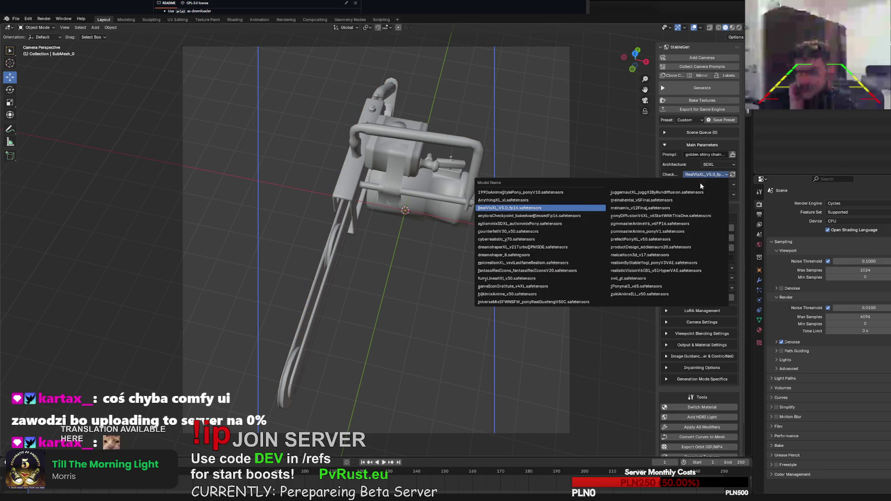
click(506, 254)
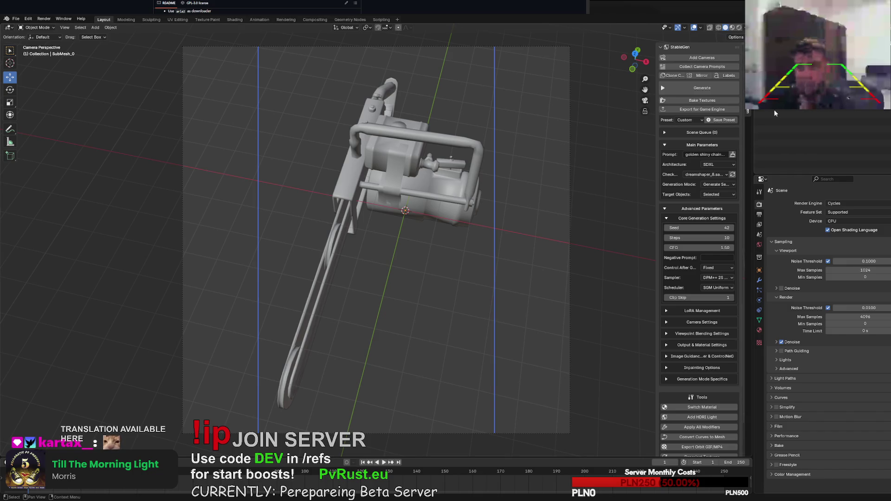
click(717, 91)
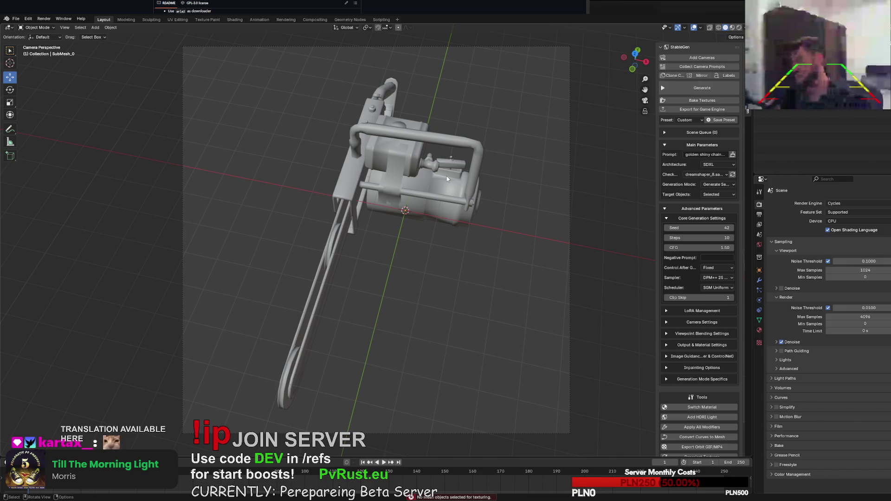
click(789, 63)
click(703, 89)
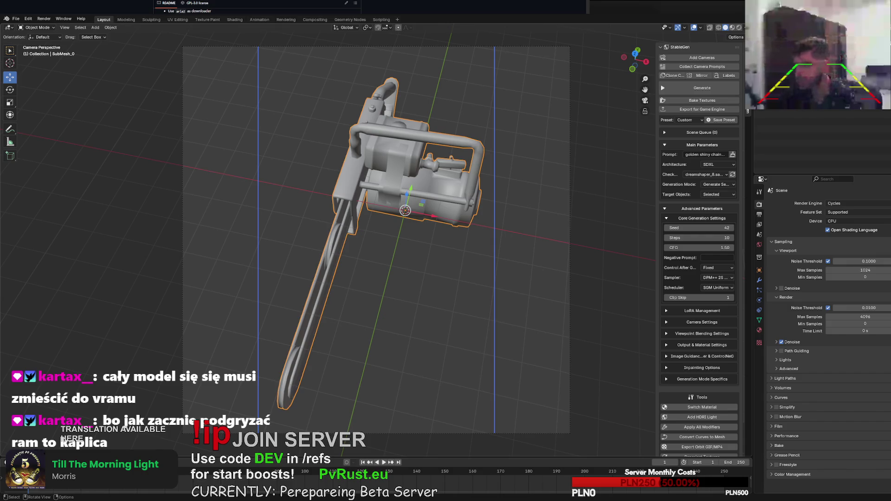
Orbit out of camera view to inspect the grey chainsaw in User Perspective.
mouse_move(620, 190)
middle_down()
mouse_move(611, 202)
mouse_move(530, 210)
mouse_move(506, 227)
middle_up()
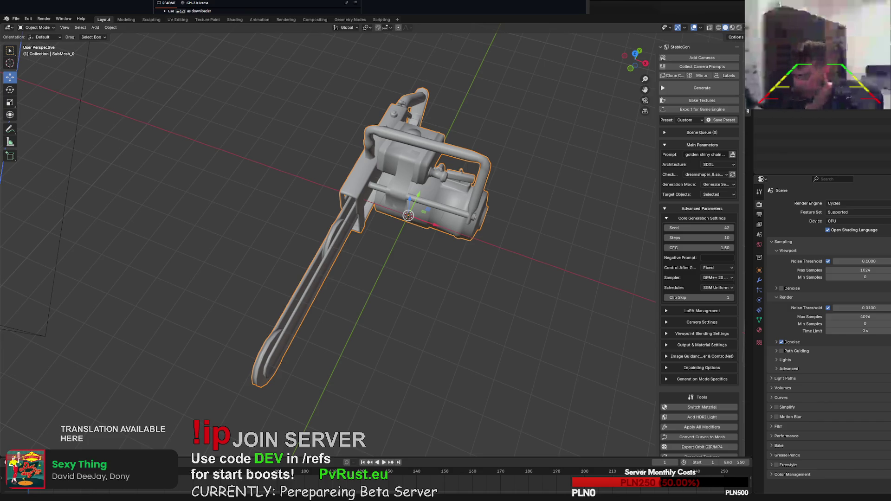
Keep SDXL as the architecture and set the checkpoint to AnythingXL_xl.safetensors.
middle_drag(578, 111, 590, 120)
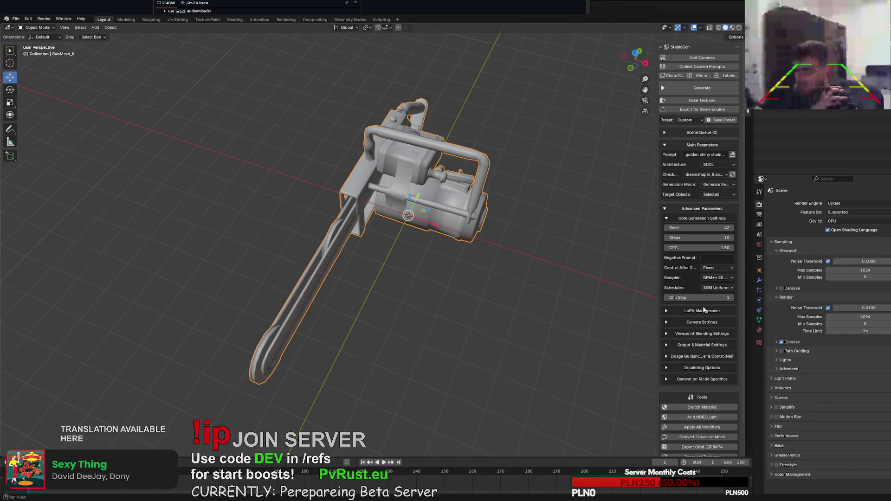
click(713, 165)
click(715, 164)
click(713, 175)
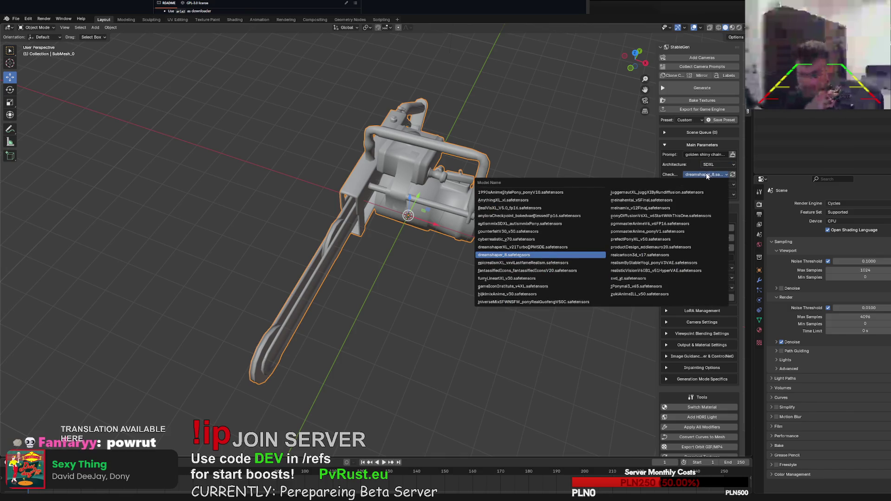
click(529, 199)
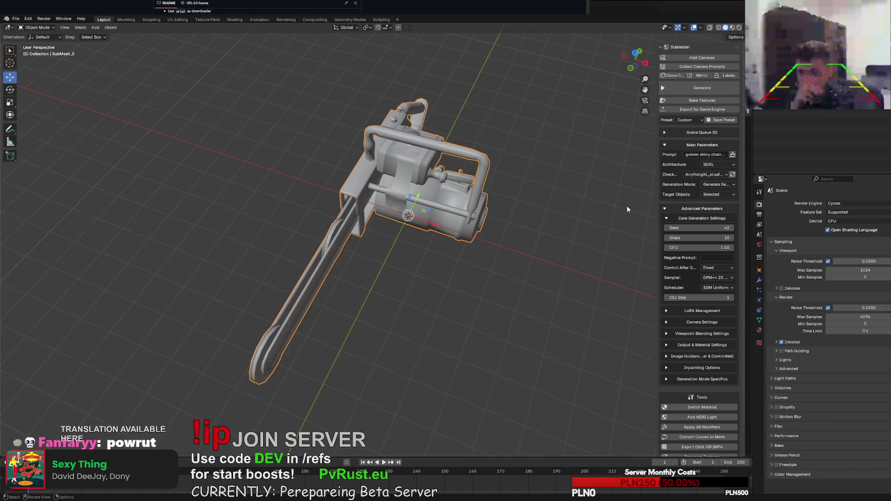
click(720, 185)
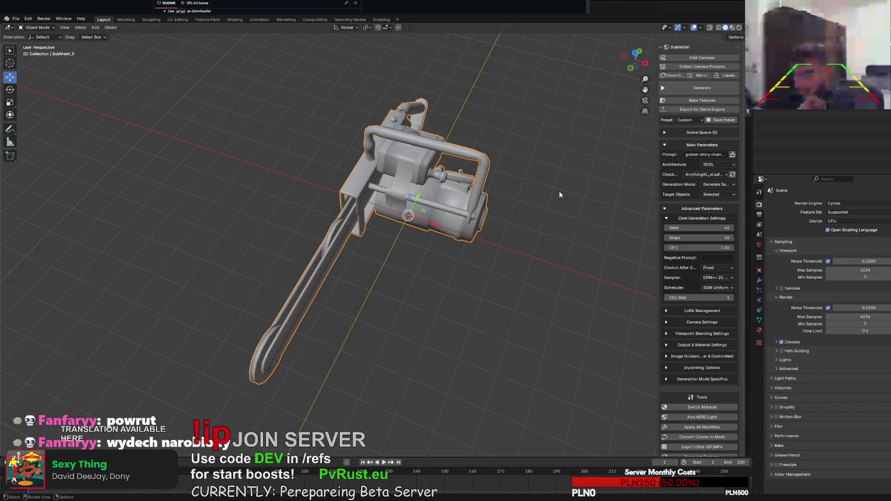
middle_drag(534, 204, 478, 227)
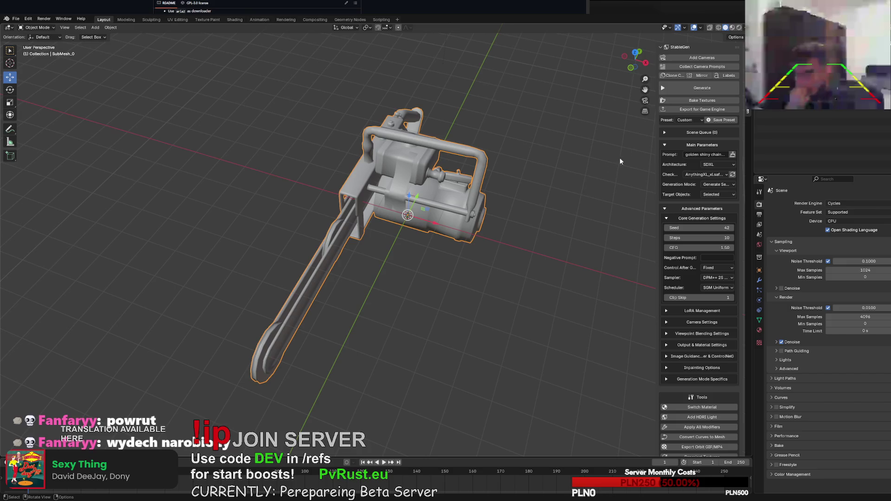
Generate textures with AnythingXL_xl until Generating Image reaches 100%.
click(706, 88)
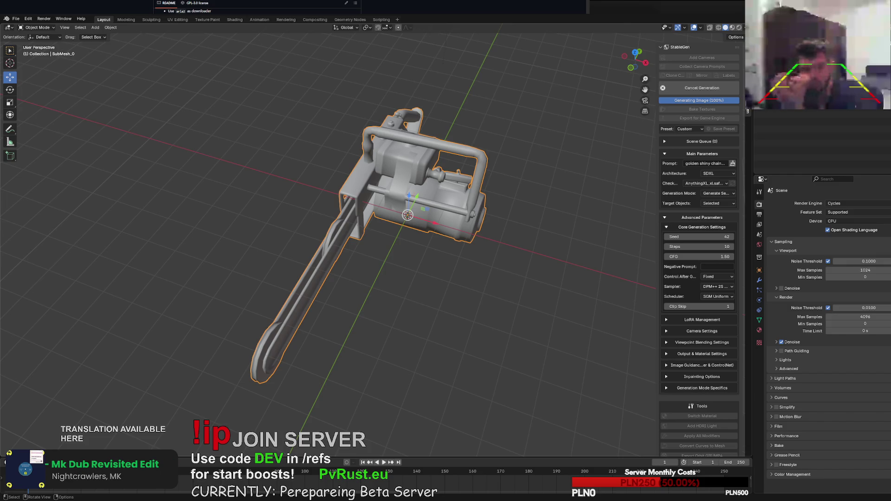
Turn the chainsaw and switch to Material Preview shading, where it appears solid black.
middle_drag(626, 146, 640, 150)
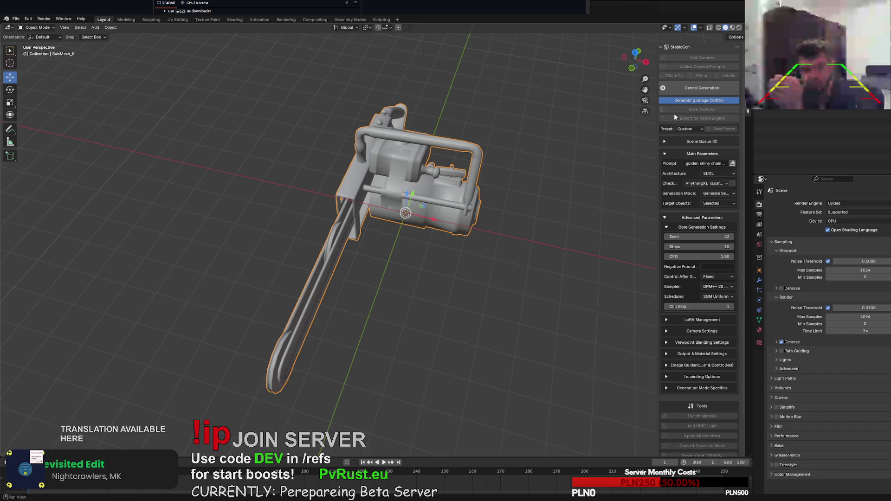
middle_drag(560, 211, 513, 279)
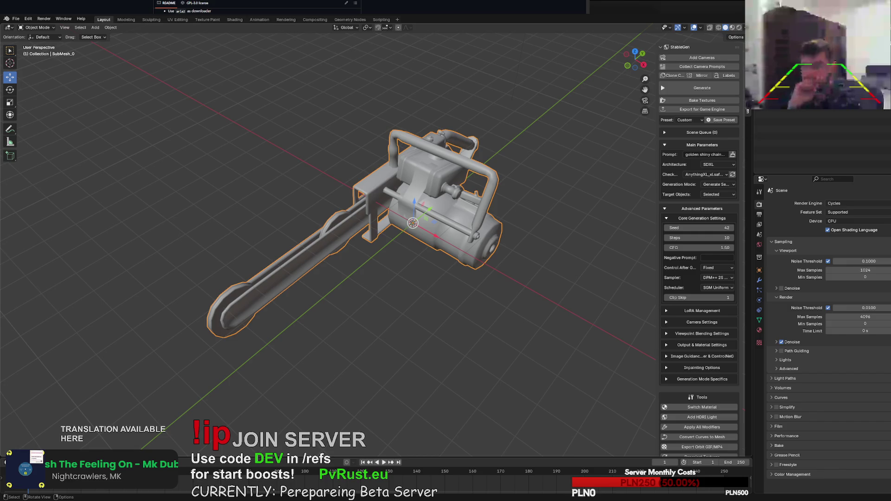
click(732, 27)
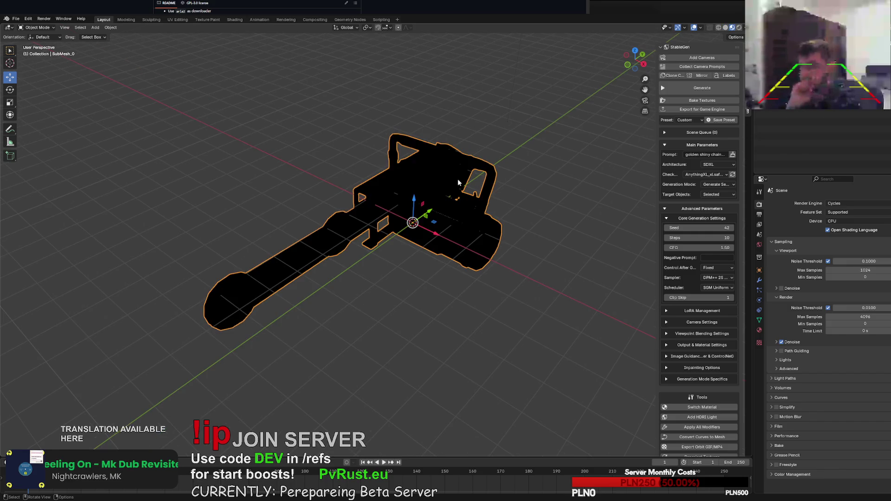
Zoom in on the gold-textured chainsaw and show its Material Properties slots.
middle_drag(458, 182, 376, 265)
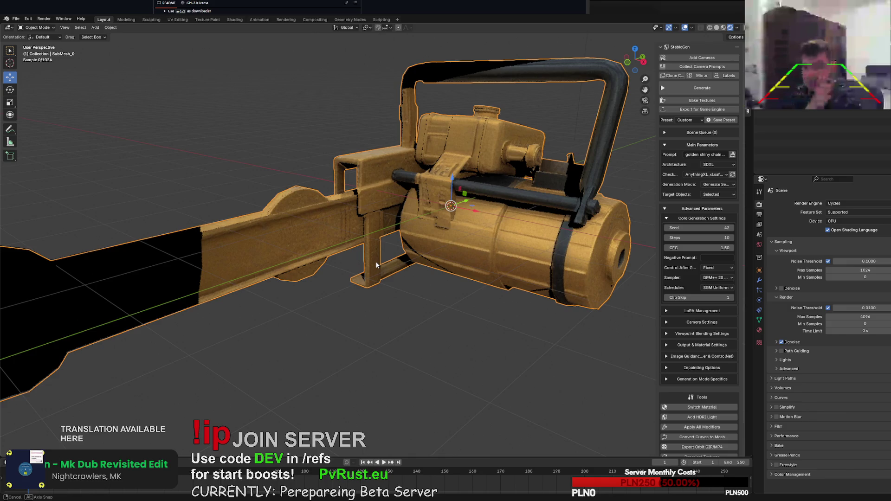
middle_drag(376, 265, 364, 256)
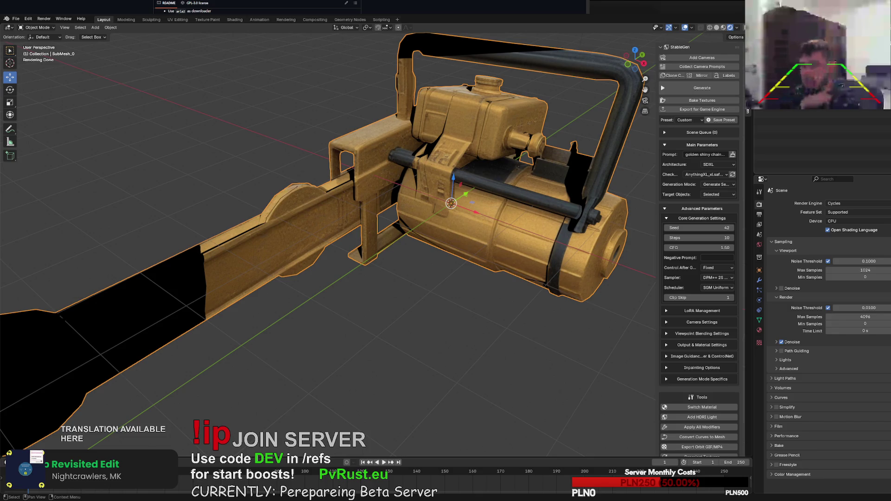
click(759, 330)
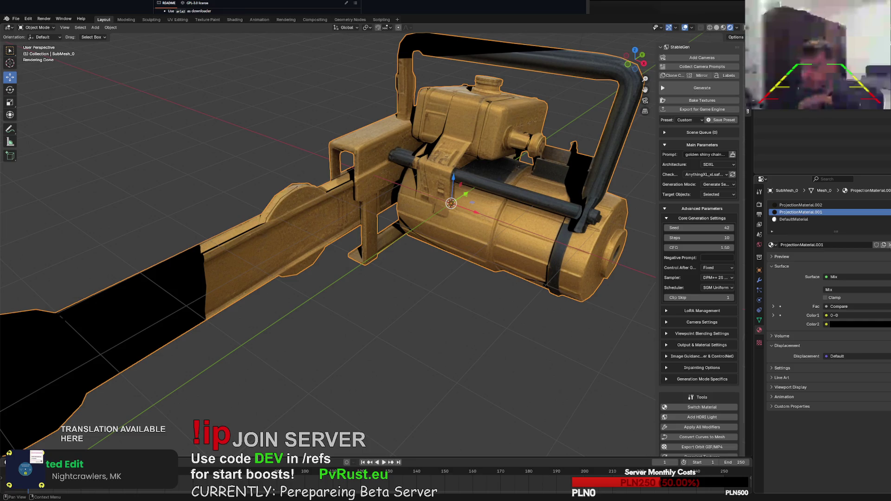
Delete the chainsaw by mistake and restore it with undo.
right_click(800, 212)
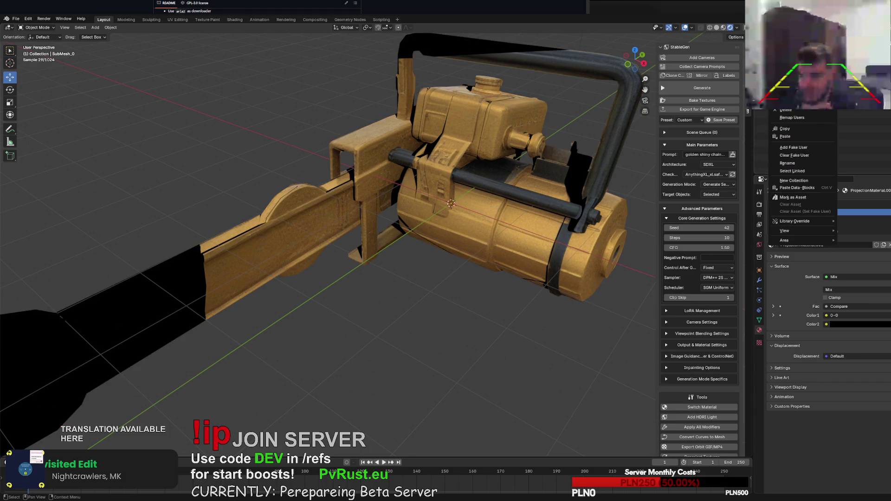
click(464, 209)
key(Delete)
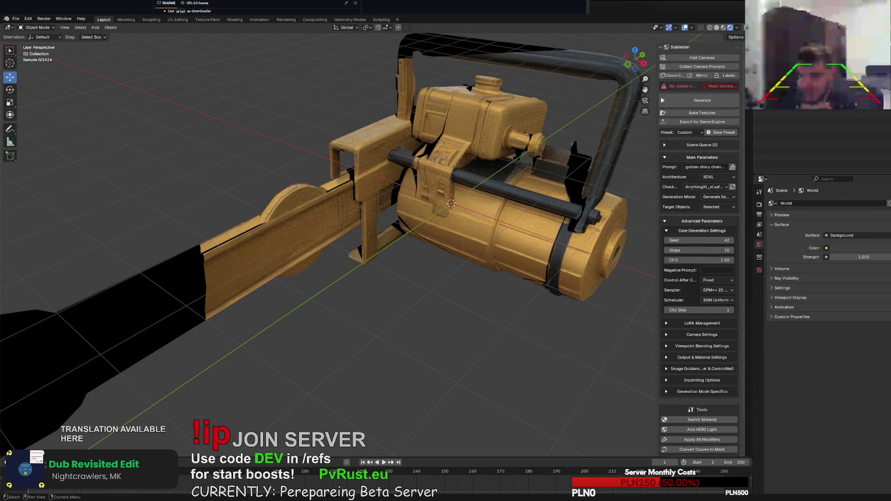
key(ctrl+z)
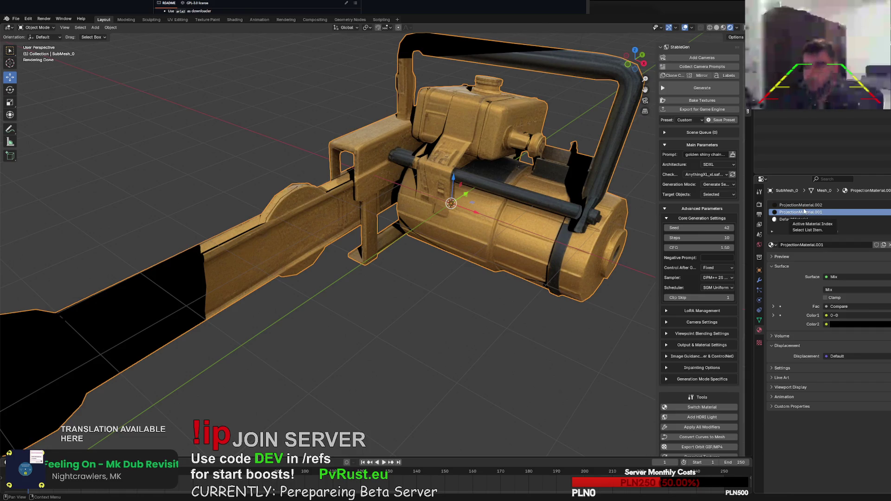
Review the ProjectionMaterial.002, ProjectionMaterial.001 and DefaultMaterial slots.
click(804, 207)
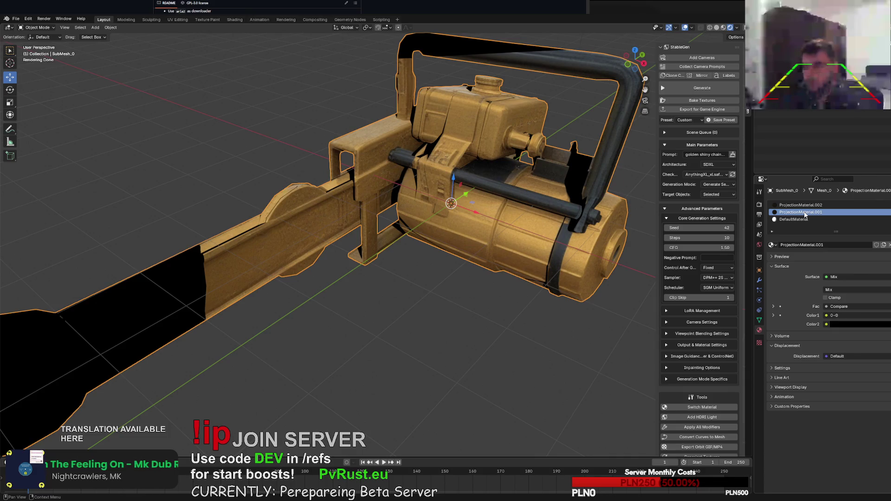
ctrl+scroll(806, 206, down, 1)
right_click(803, 208)
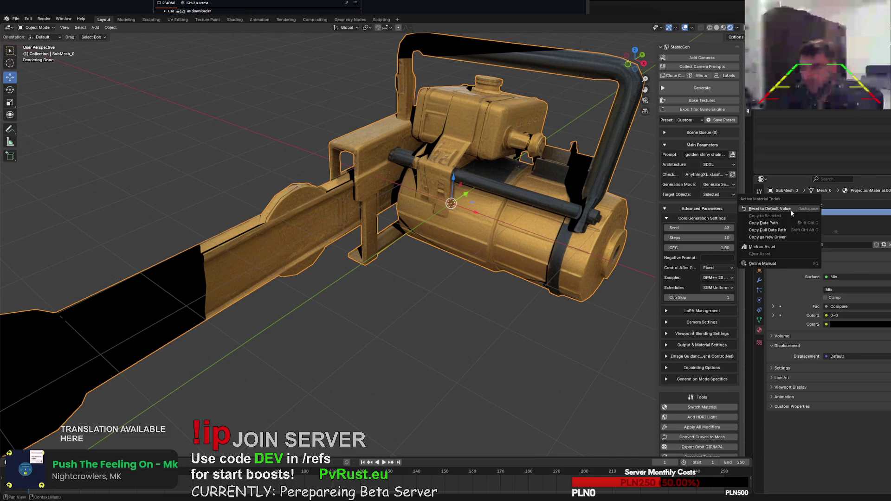
click(805, 207)
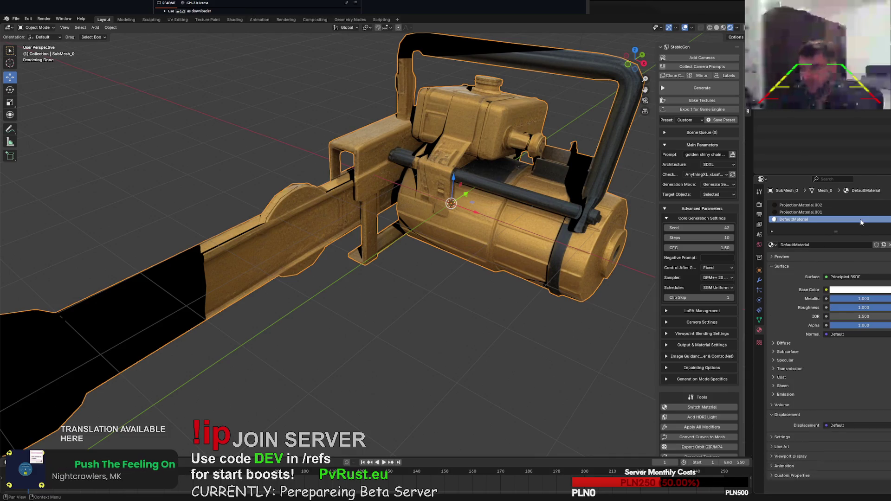
click(802, 212)
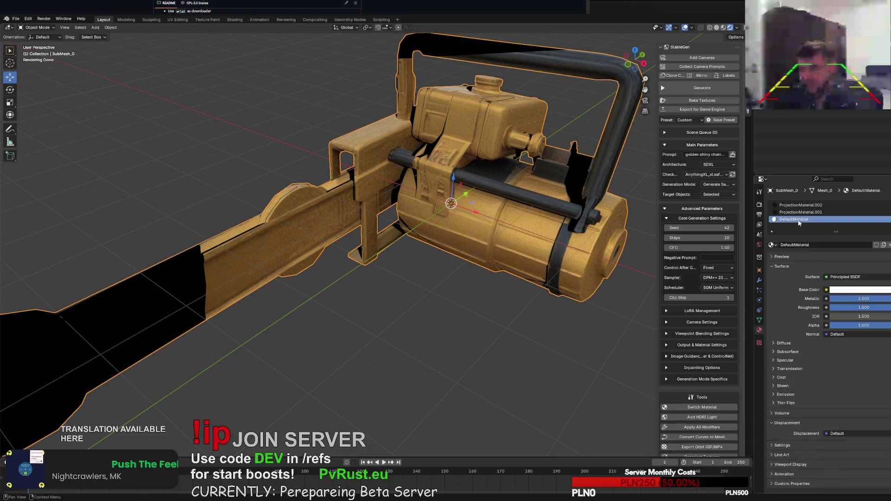
click(793, 205)
click(795, 212)
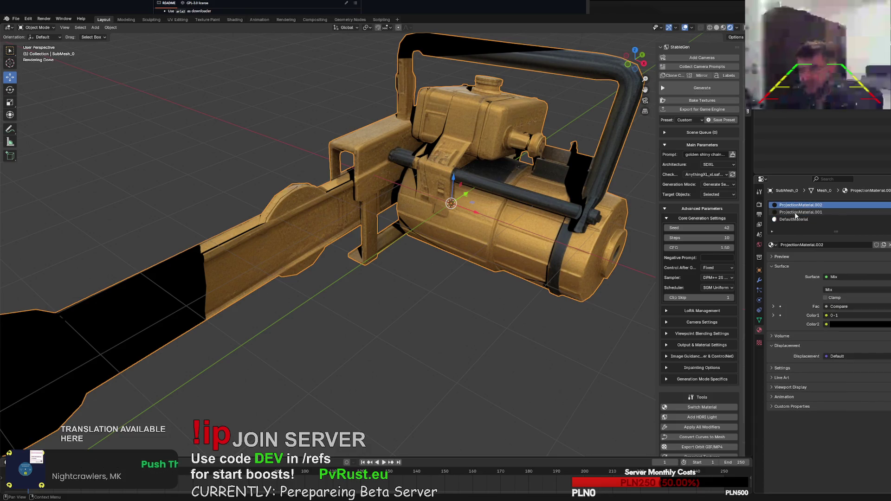
click(796, 220)
click(794, 212)
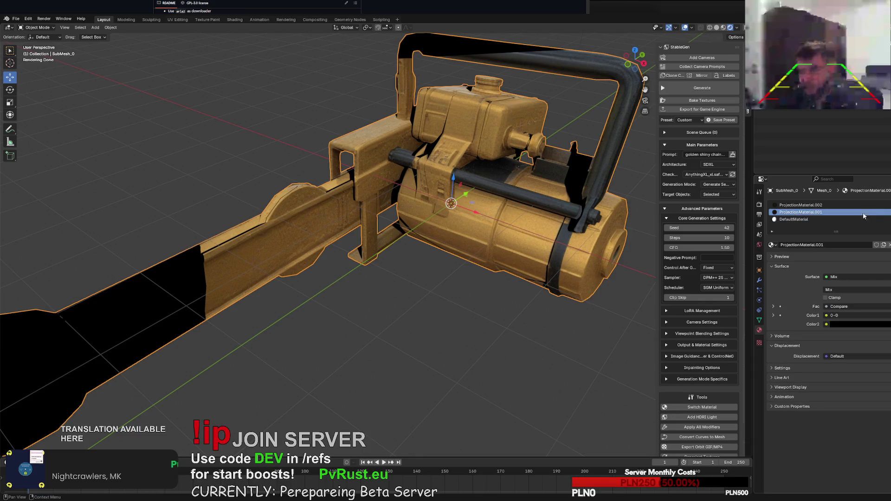
Try removing the projection material slots, then undo the removals.
click(888, 210)
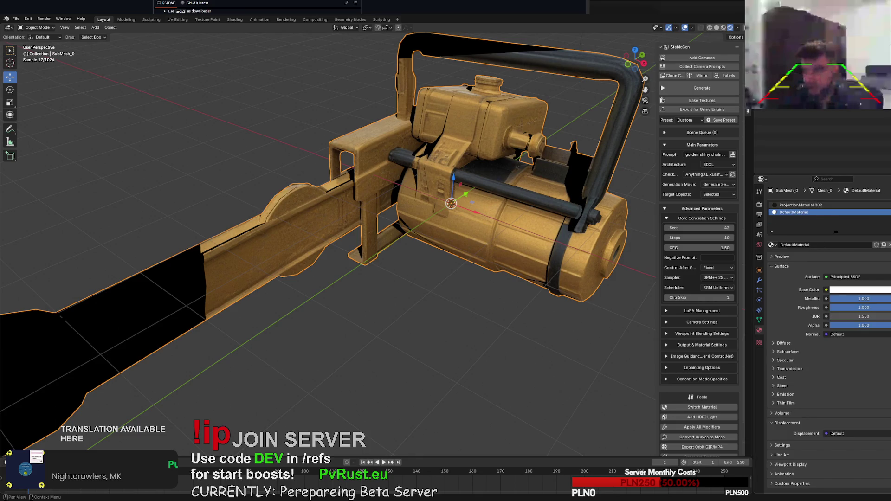
key(ctrl+z)
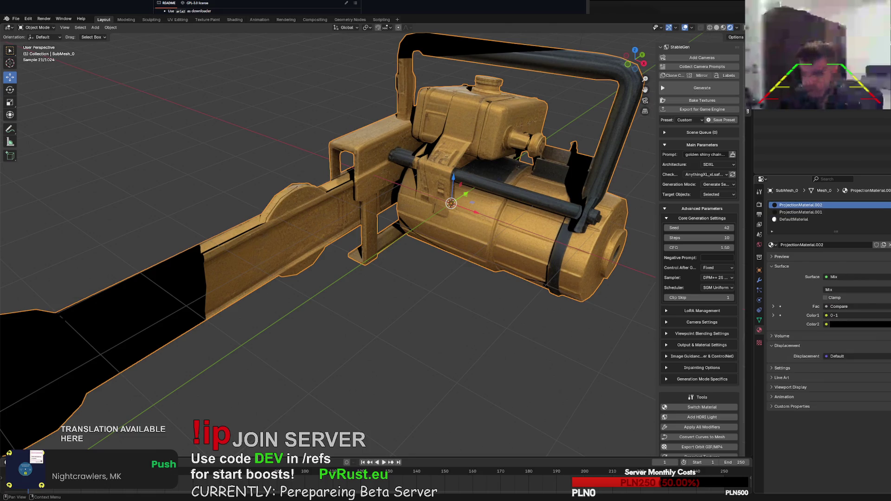
click(887, 210)
middle_drag(534, 200, 729, 210)
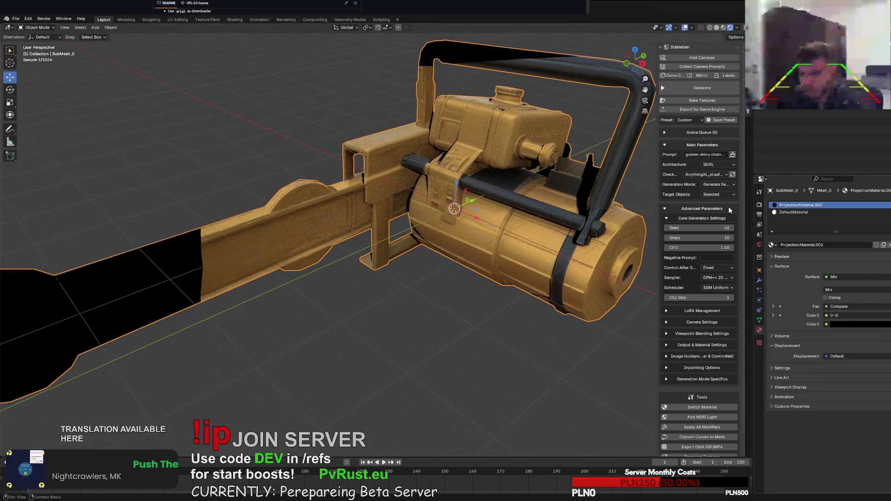
click(887, 211)
middle_drag(492, 227, 522, 234)
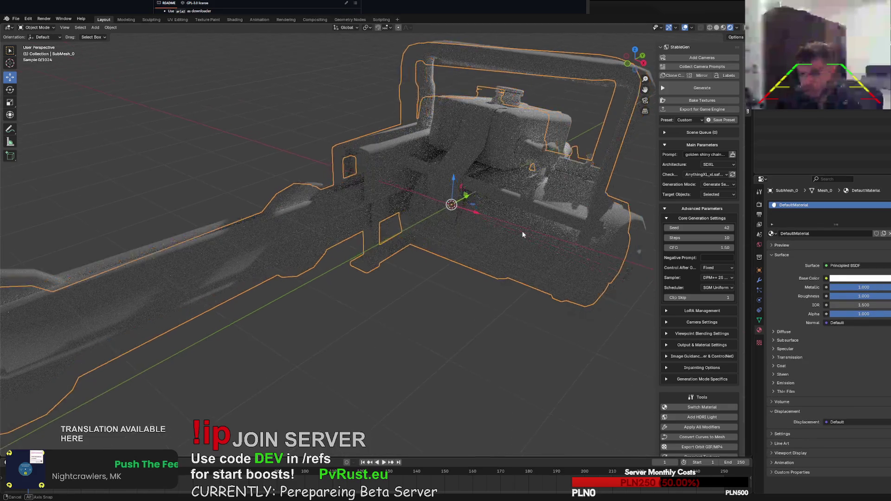
key(ctrl+z)
key(ctrl+z)
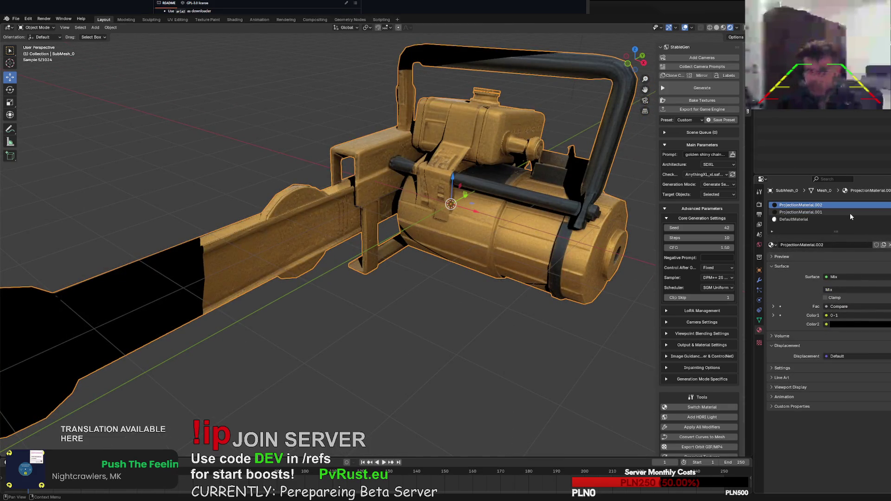
Remove ProjectionMaterial.001, ProjectionMaterial.002 and DefaultMaterial, leaving no material slots.
click(850, 213)
click(887, 210)
mouse_move(492, 205)
middle_down()
mouse_move(544, 190)
mouse_move(459, 204)
middle_up()
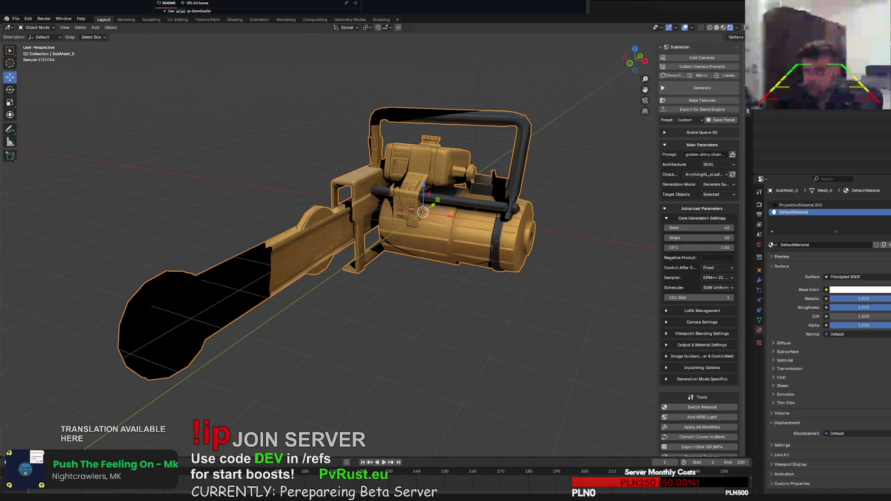
click(887, 210)
click(888, 210)
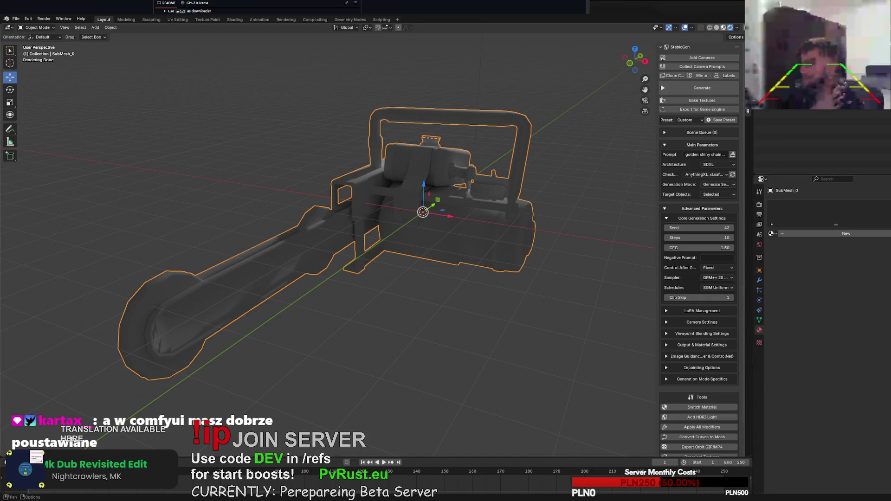
Switch to Solid shading, zoom out and orbit around the grey chainsaw.
click(716, 27)
scroll(507, 141, down, 4)
middle_drag(507, 144, 491, 149)
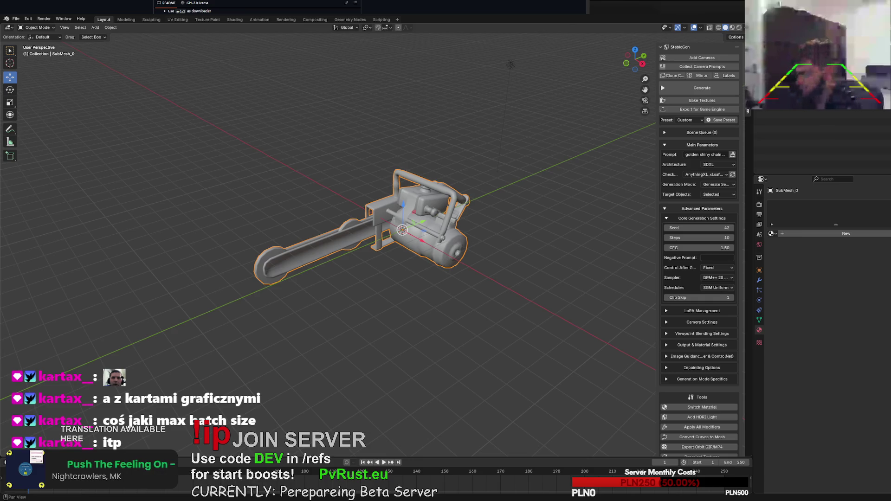
click(666, 344)
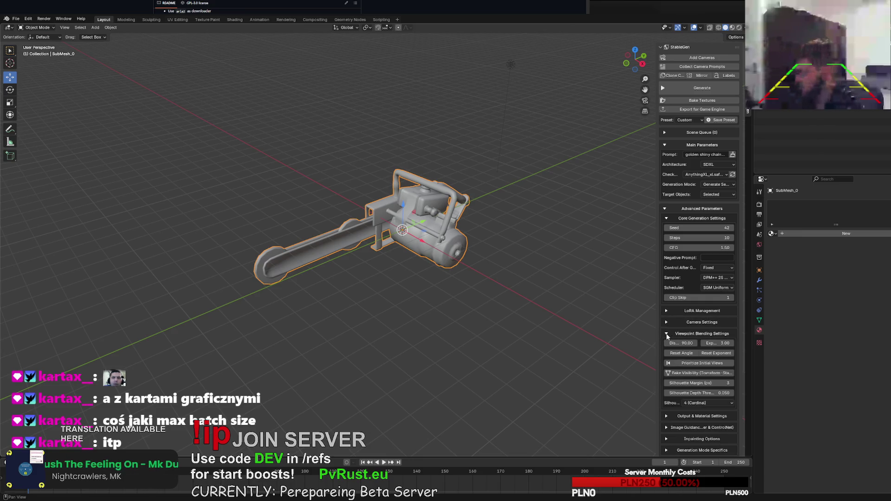
click(666, 344)
click(666, 345)
click(666, 346)
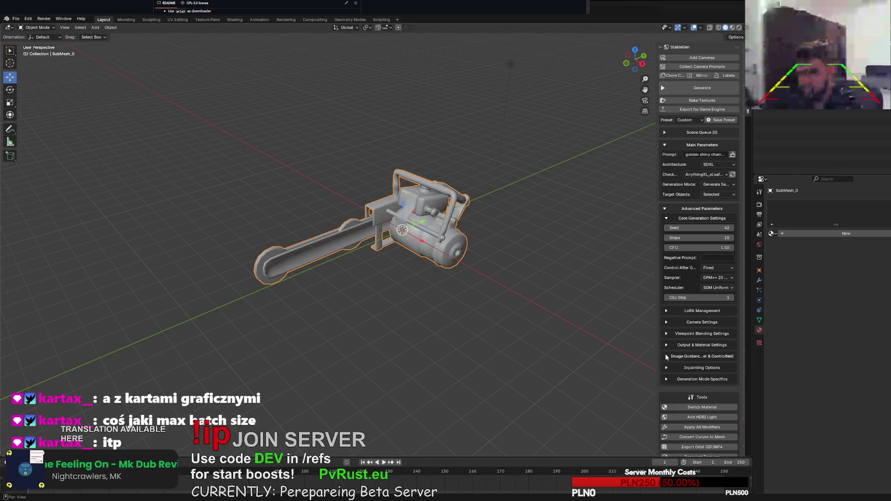
click(666, 379)
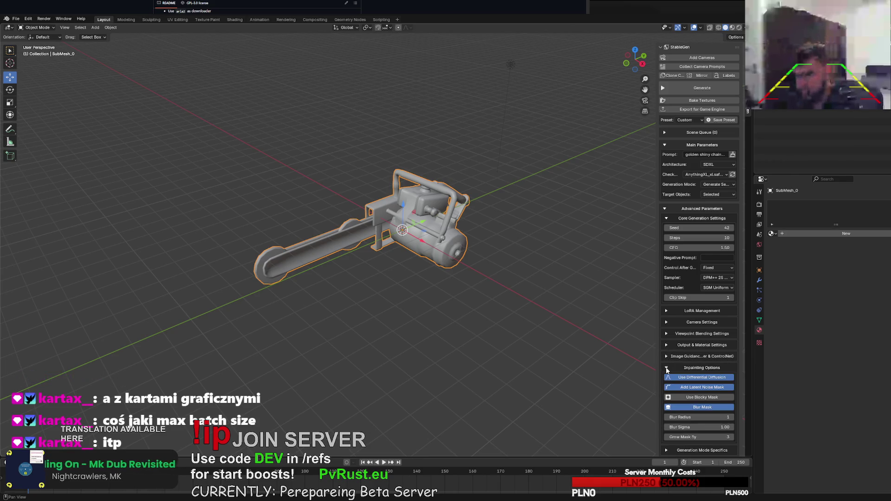
click(667, 379)
click(667, 380)
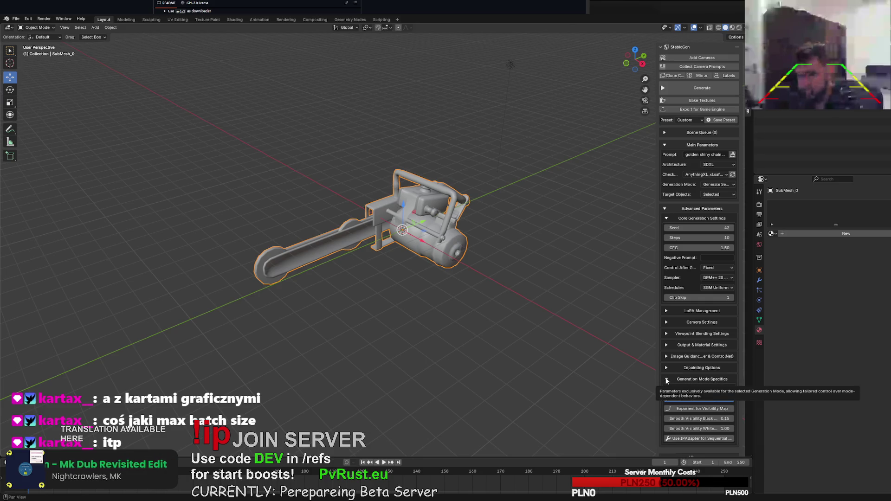
click(667, 380)
scroll(672, 394, down, 2)
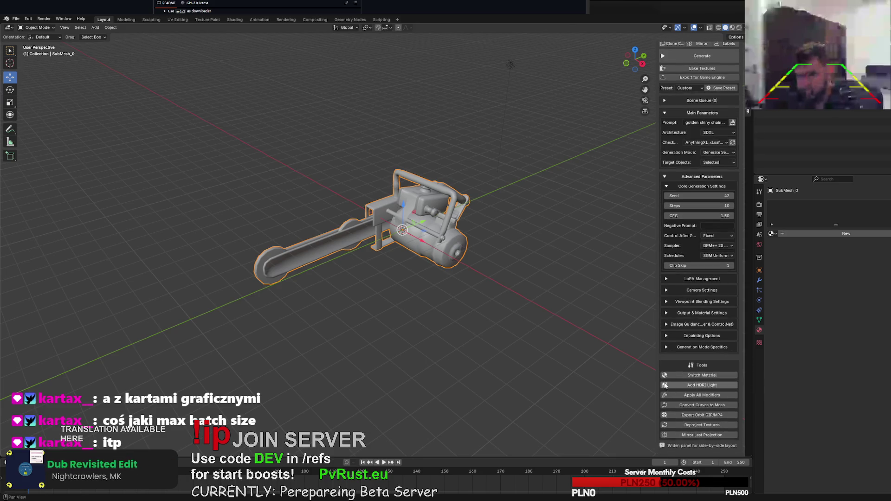
scroll(678, 347, up, 2)
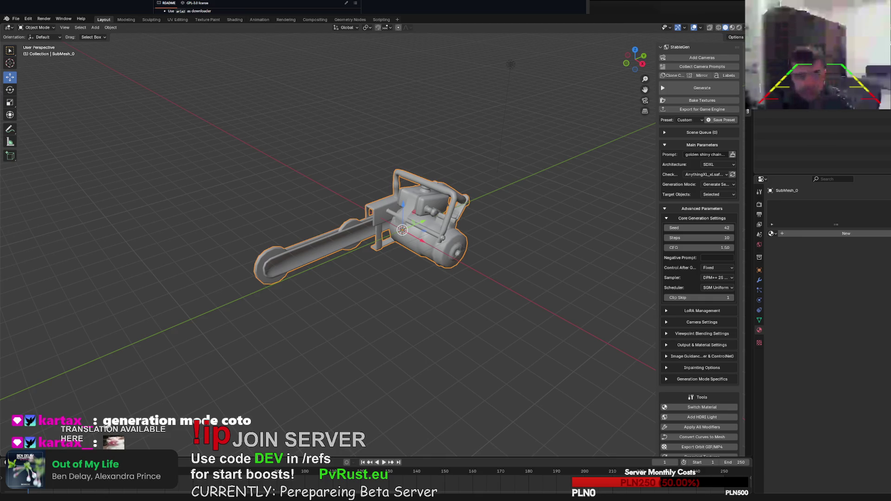
Check the Generation Mode list, frame the chainsaw, then quit Blender choosing Don't Save.
click(718, 184)
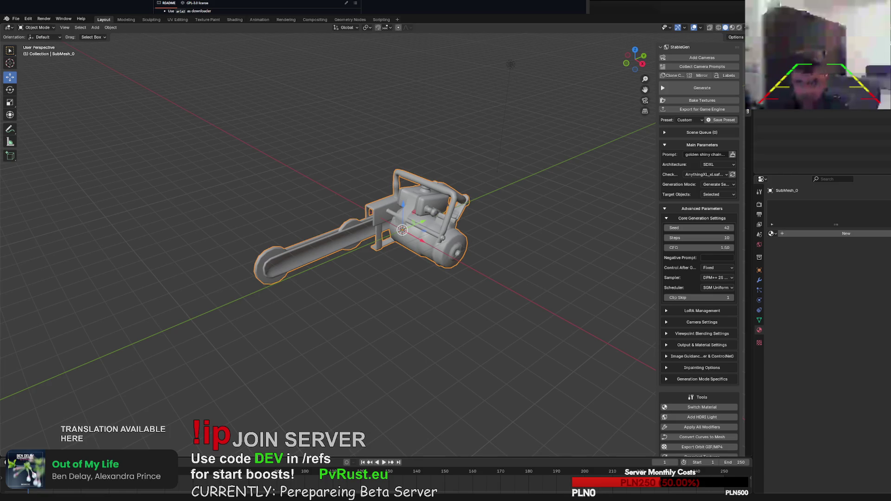
key(KP_Decimal)
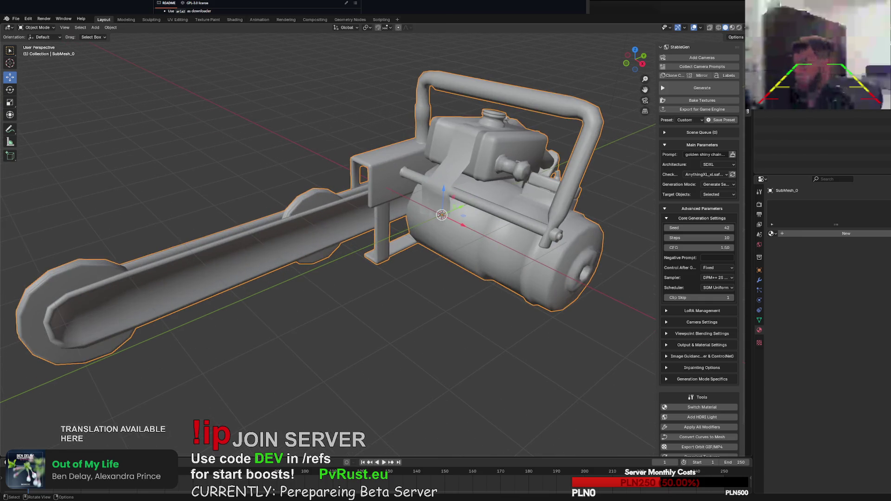
key(ctrl+q)
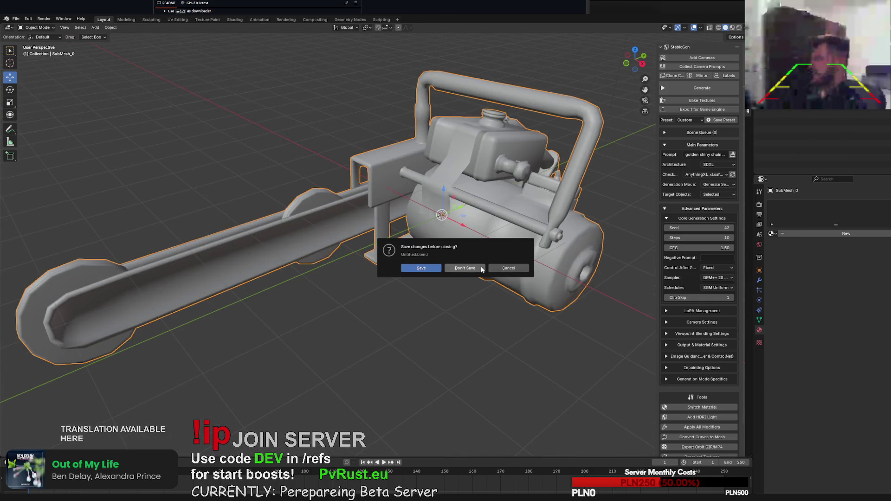
click(464, 268)
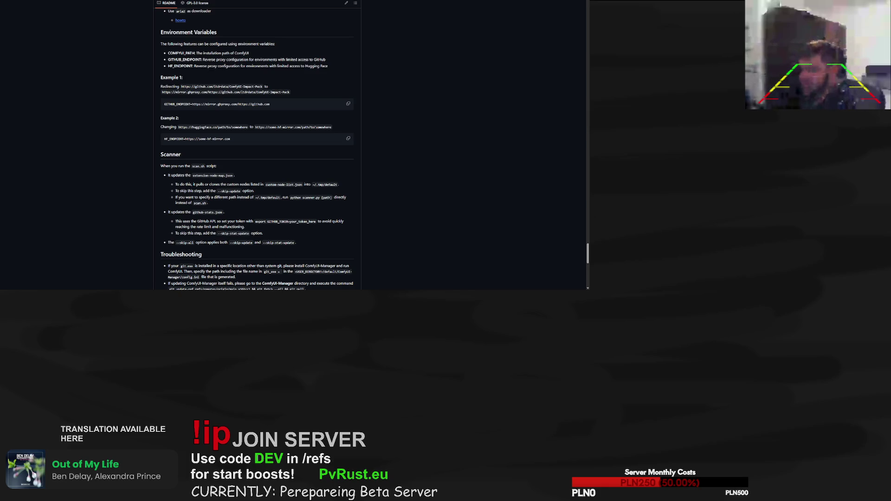
Retry the local 127.0.0.1 server page, then go to the Meshy home page instead.
key(ctrl+w)
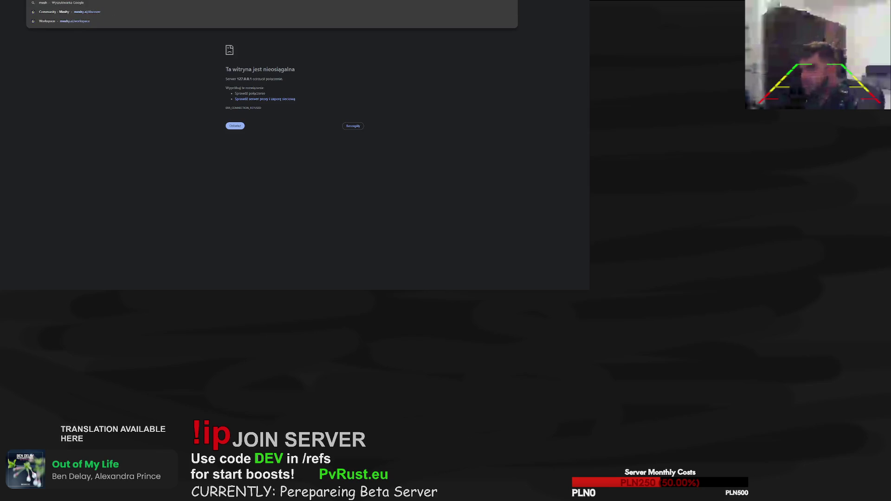
key(ctrl+w)
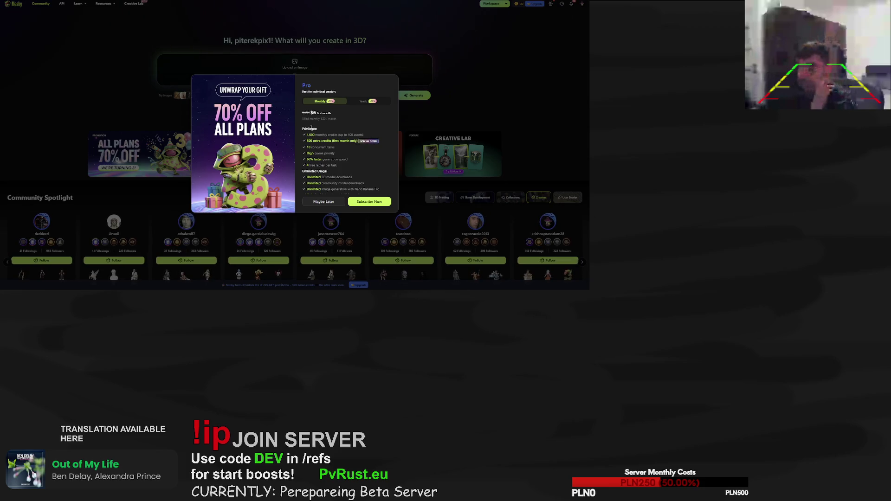
Dismiss the 70%-off Pro offer, enter the Workspace and load the first golden chainsaw generation.
click(323, 201)
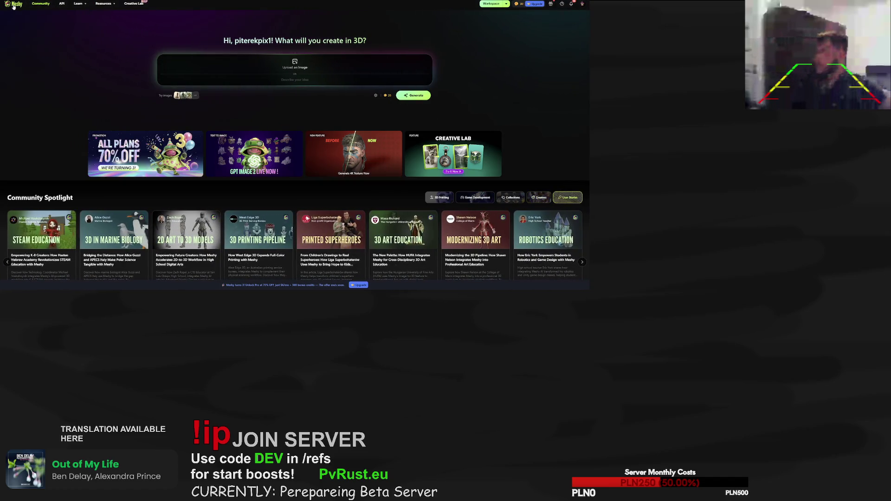
click(490, 3)
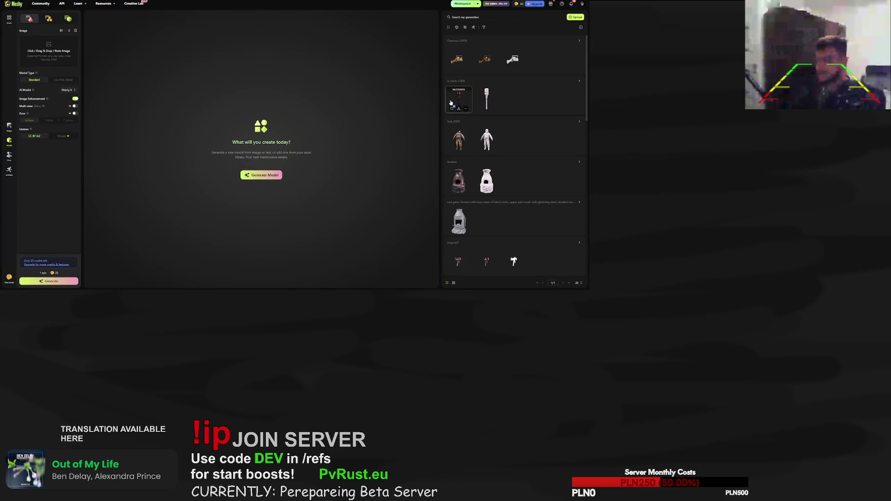
click(456, 65)
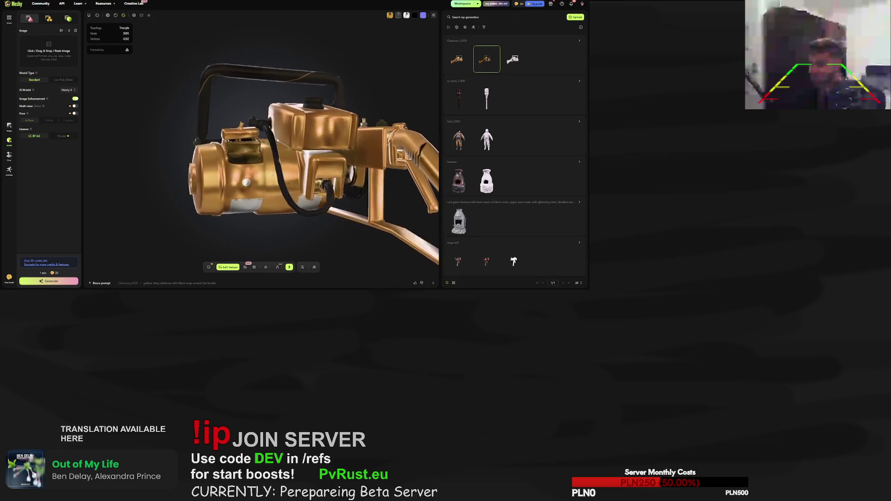
scroll(289, 148, up, 5)
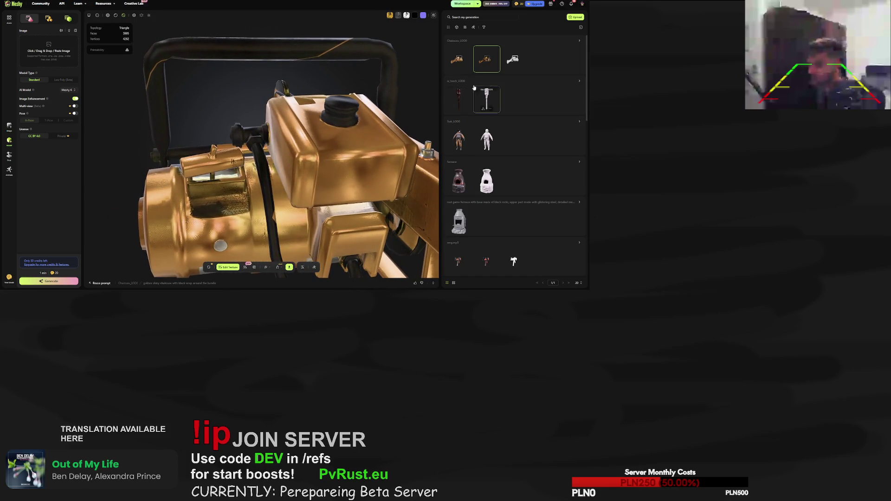
click(456, 64)
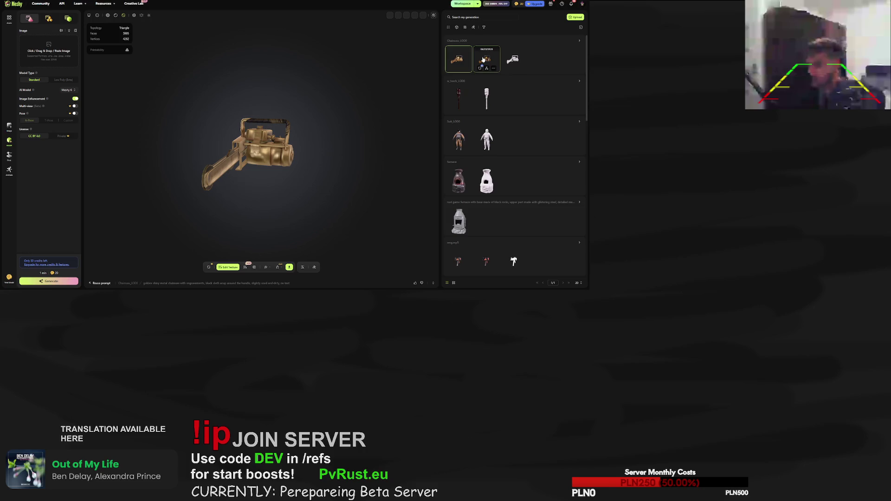
Turn the chainsaw in the viewer, then load the torch generation and view its head from above.
scroll(289, 143, up, 10)
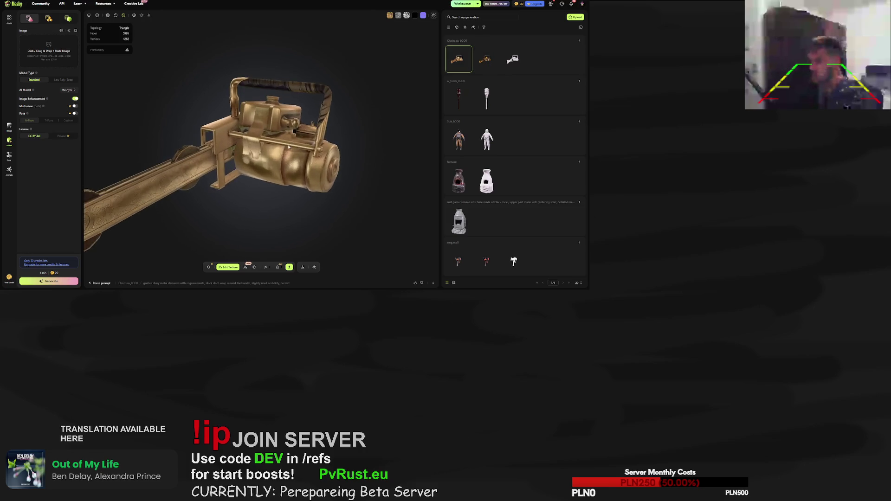
mouse_move(257, 146)
mouse_down()
mouse_move(232, 153)
mouse_move(273, 147)
mouse_up()
click(459, 99)
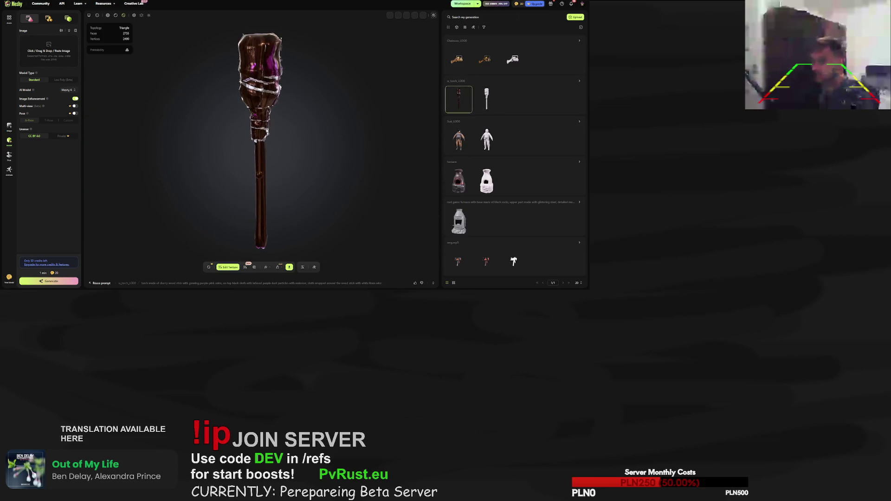
scroll(265, 112, up, 5)
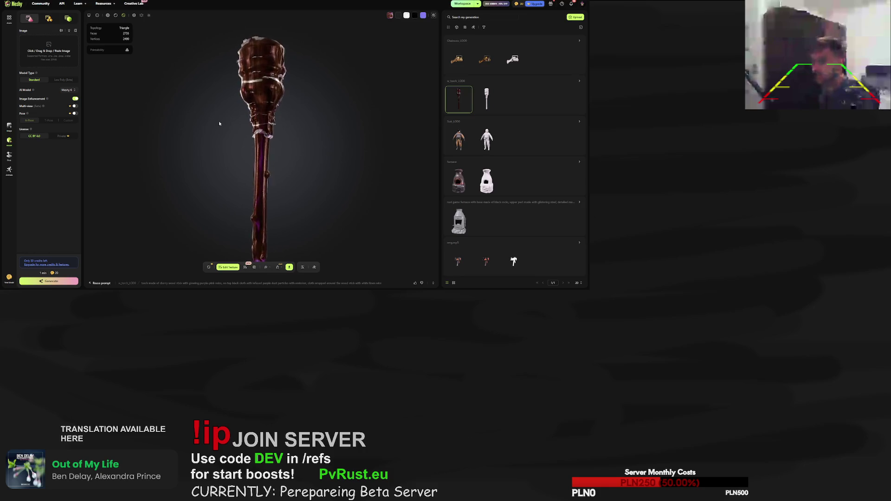
mouse_move(224, 163)
mouse_down()
mouse_move(205, 171)
mouse_move(199, 201)
mouse_move(235, 135)
mouse_up()
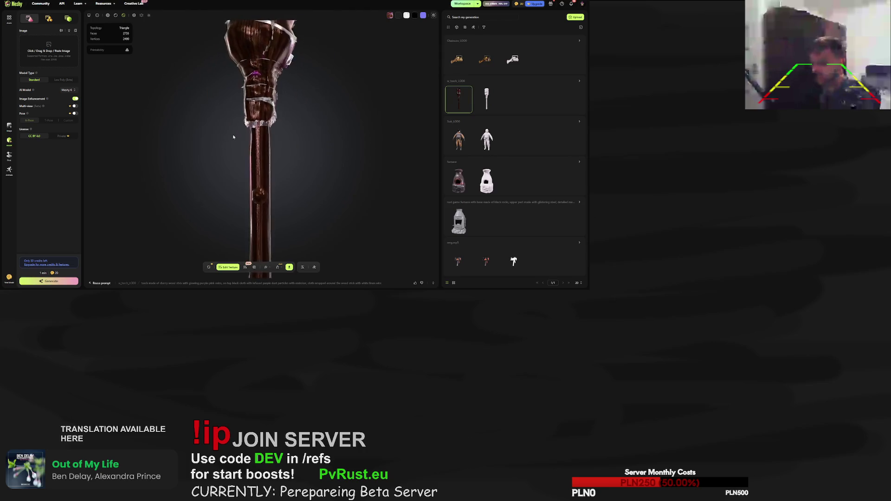
Load the textured Suit generation and orbit it to see its side.
click(463, 136)
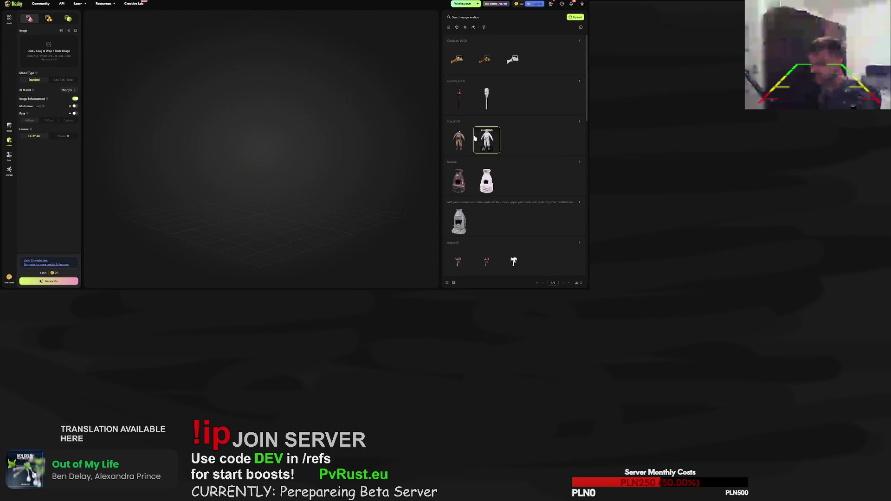
click(459, 138)
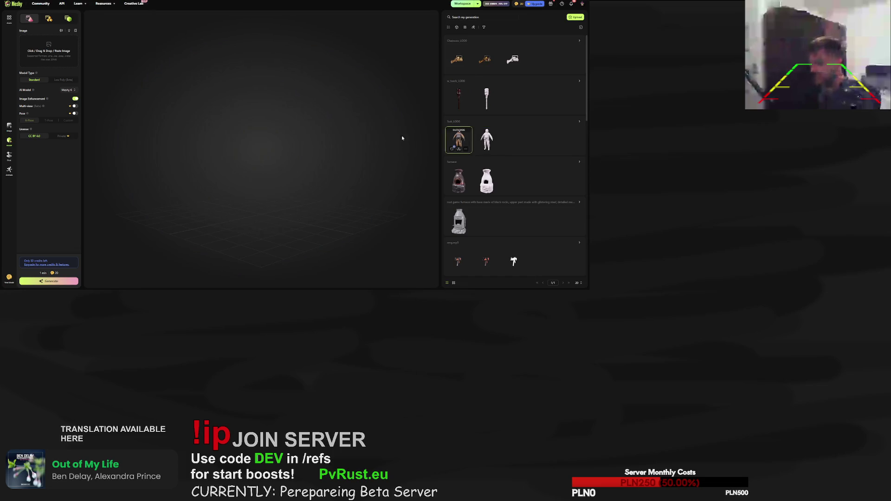
mouse_move(295, 125)
mouse_down()
mouse_move(306, 127)
mouse_move(243, 126)
mouse_move(189, 109)
mouse_move(273, 103)
mouse_move(281, 115)
mouse_up()
scroll(306, 127, up, 5)
scroll(243, 126, down, 5)
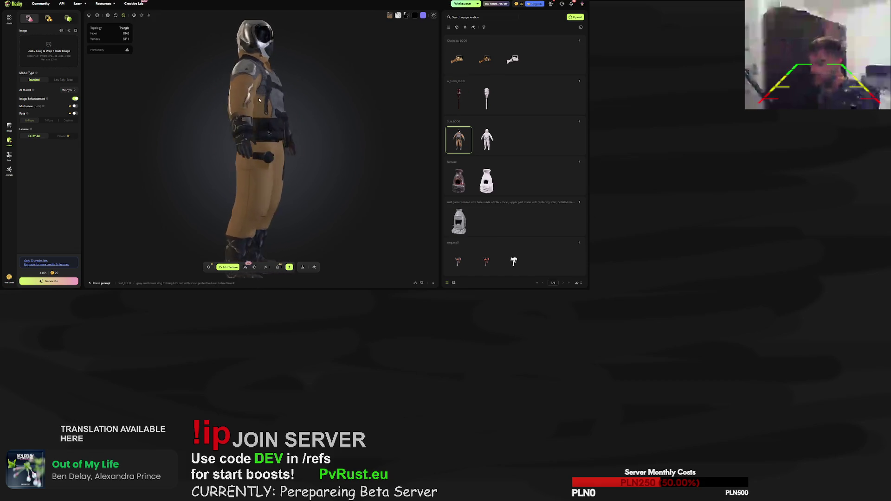
Preview the first furnace generation in the viewer.
click(459, 180)
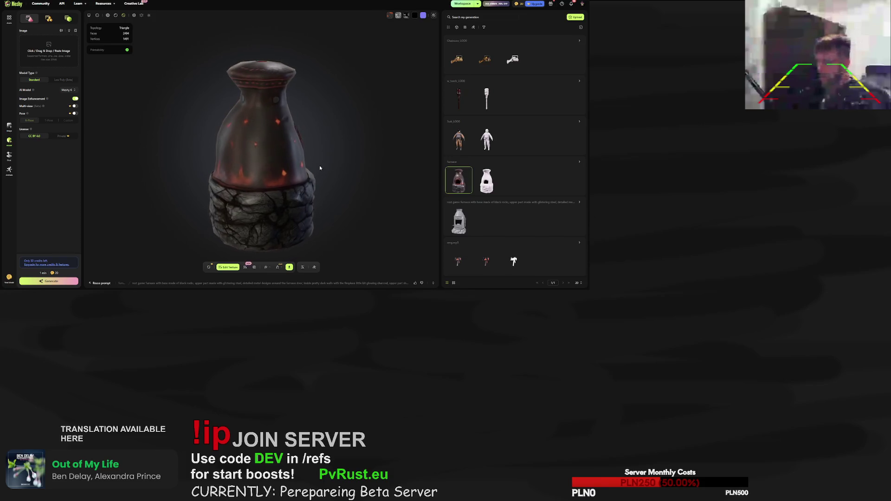
scroll(476, 191, down, 1)
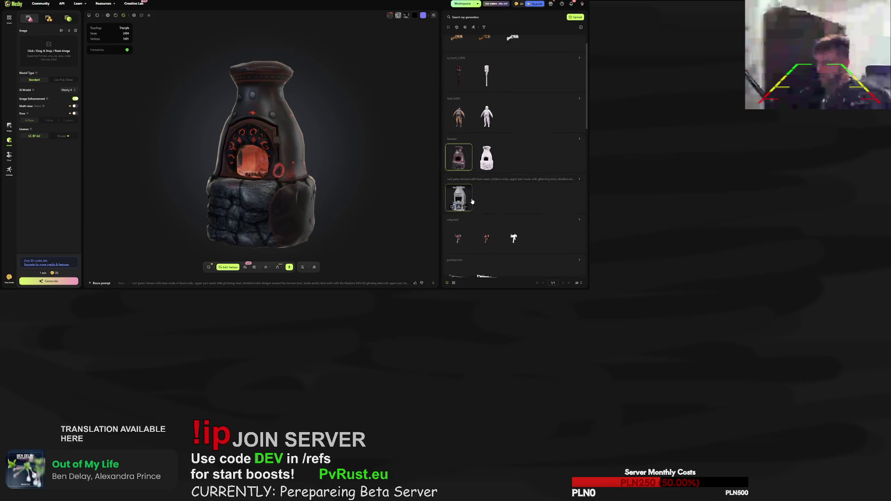
scroll(469, 116, up, 1)
Reload the chainsaw generation, show generations as a flat grid, and open the model upload dialog.
click(484, 58)
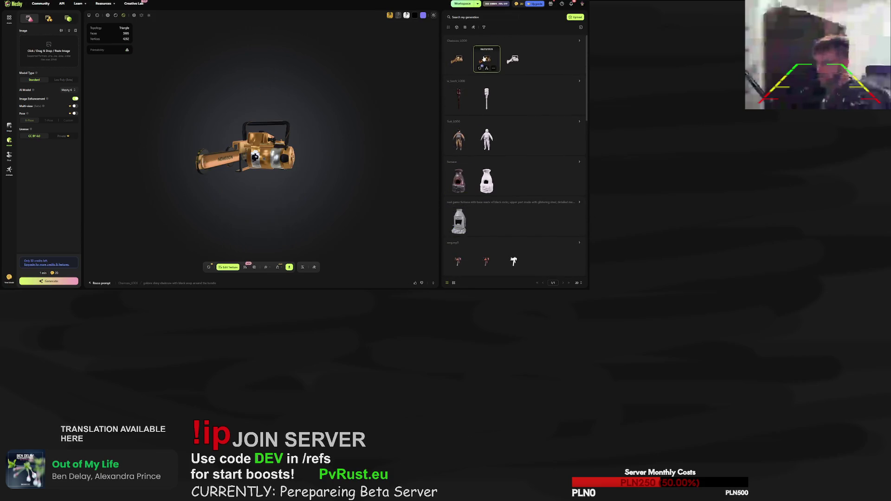
click(457, 60)
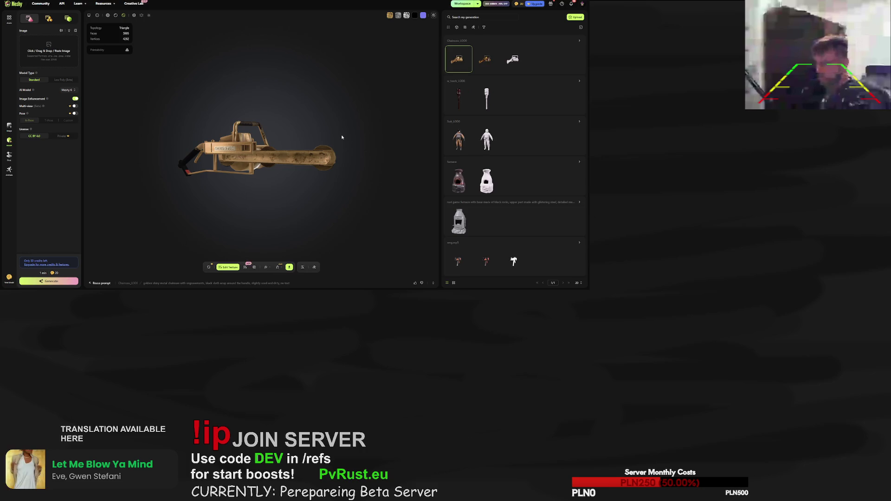
click(465, 27)
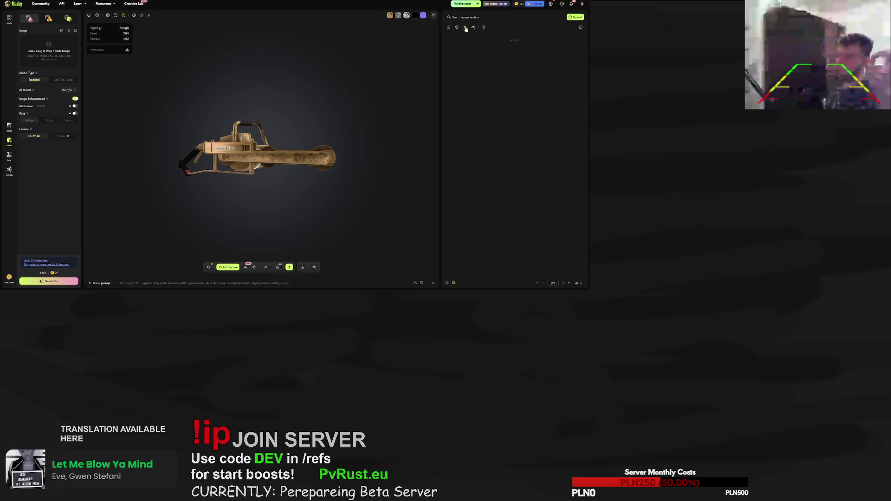
click(576, 18)
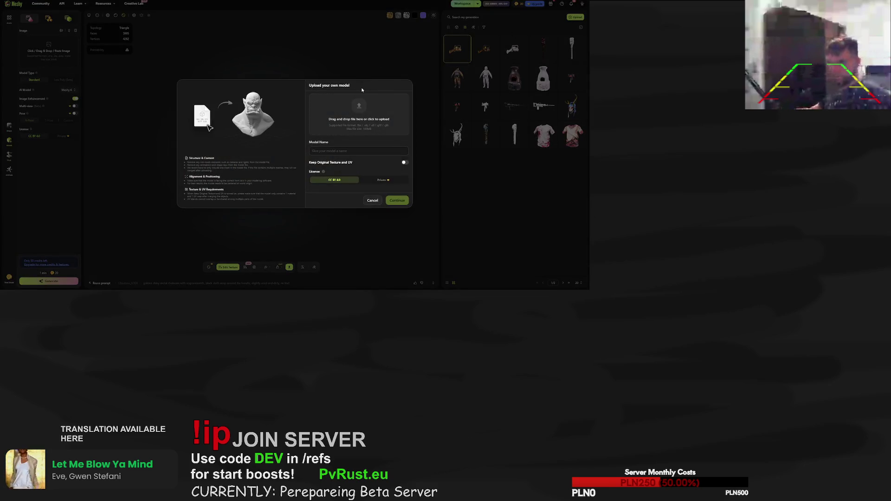
Cancel the 'Upload your own model' dialog.
click(344, 57)
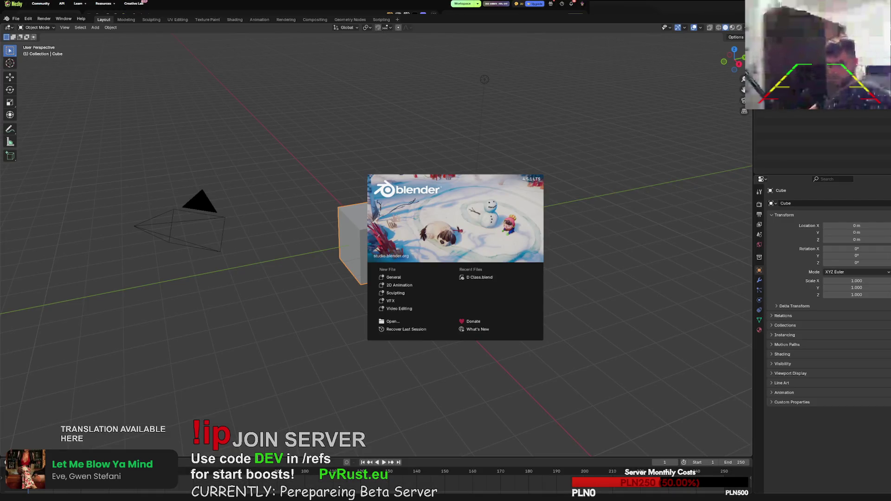
Delete the default cube and import Chainsaw_LOD0.glb as glTF 2.0.
middle_drag(556, 116, 460, 204)
key(Delete)
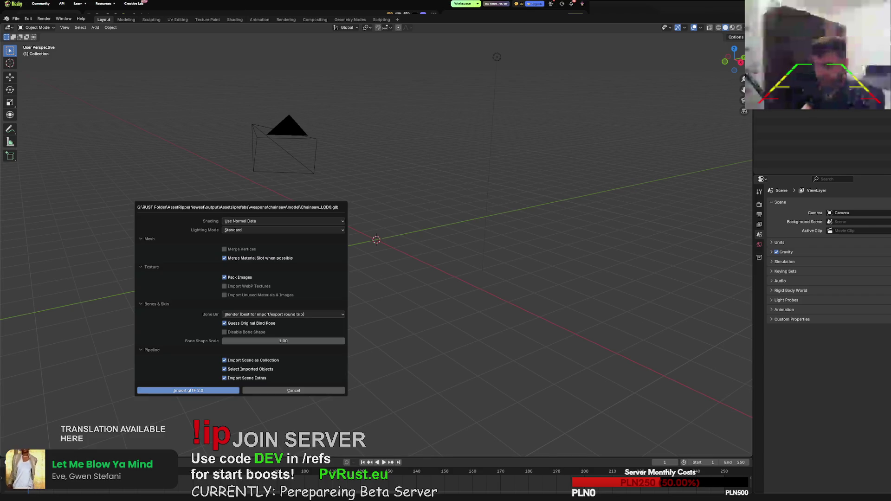
key(Return)
scroll(327, 334, up, 1)
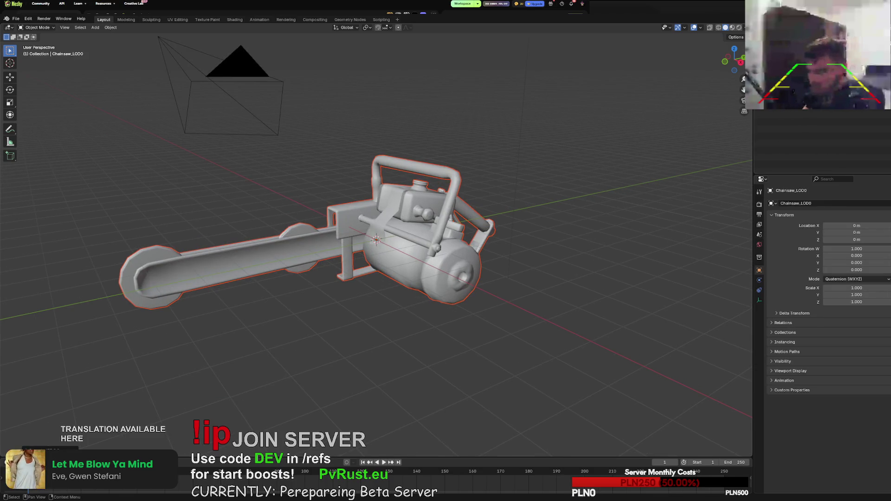
Make SubMesh_0 the active object and show its material properties.
right_click(765, 51)
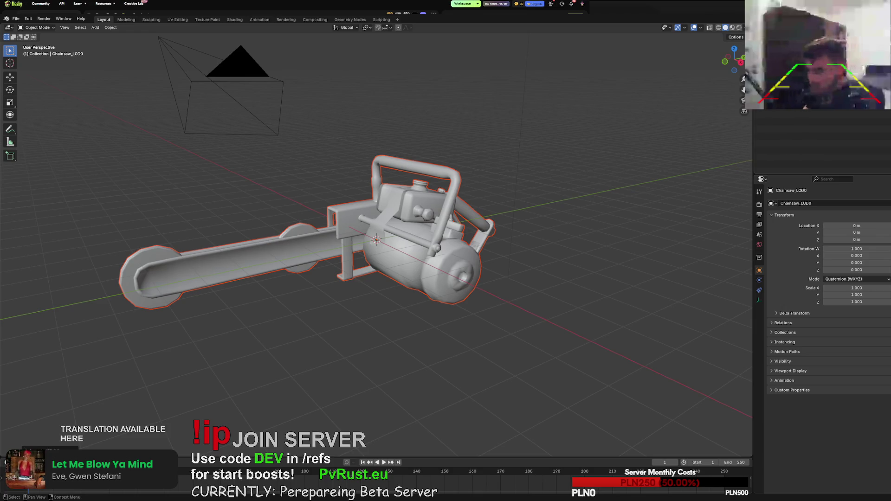
click(748, 90)
right_click(749, 91)
click(761, 113)
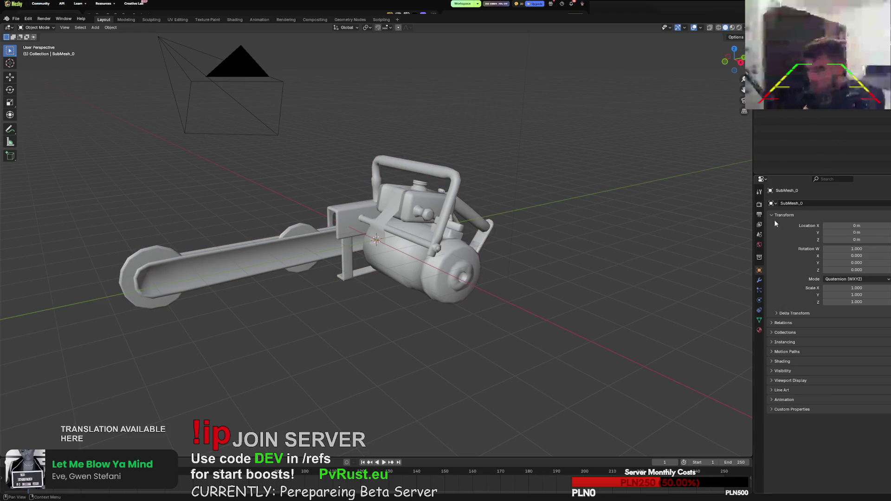
click(759, 244)
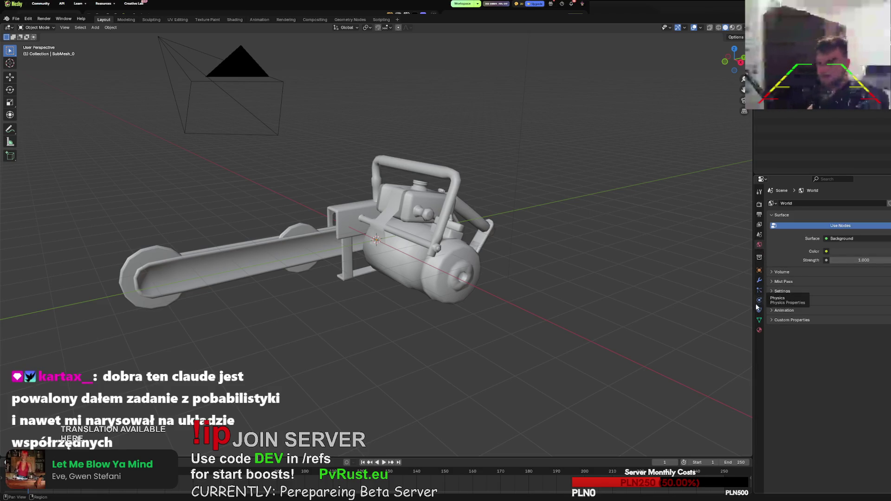
click(758, 330)
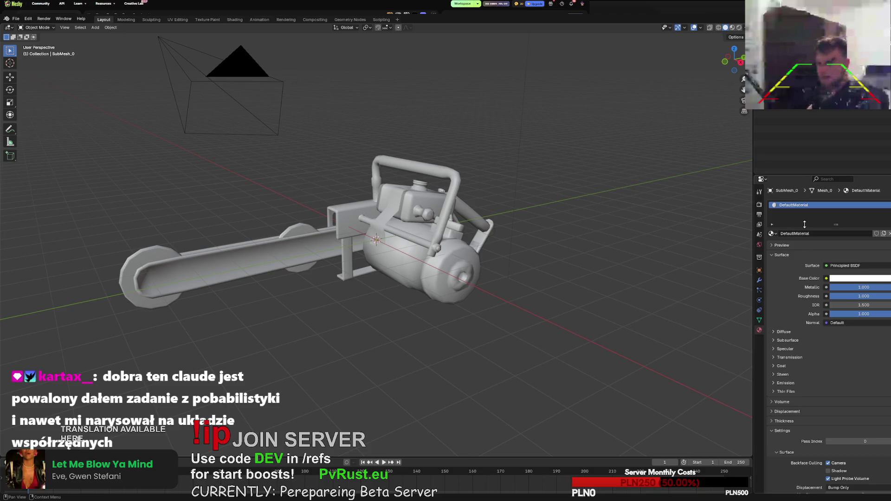
Add a second material slot, try a Diffuse BSDF material in it, then unlink Material.001.
click(885, 205)
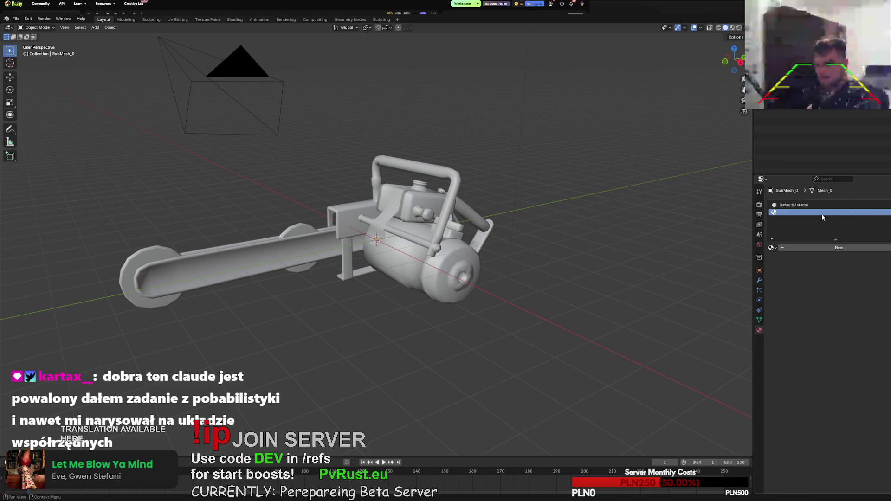
click(798, 251)
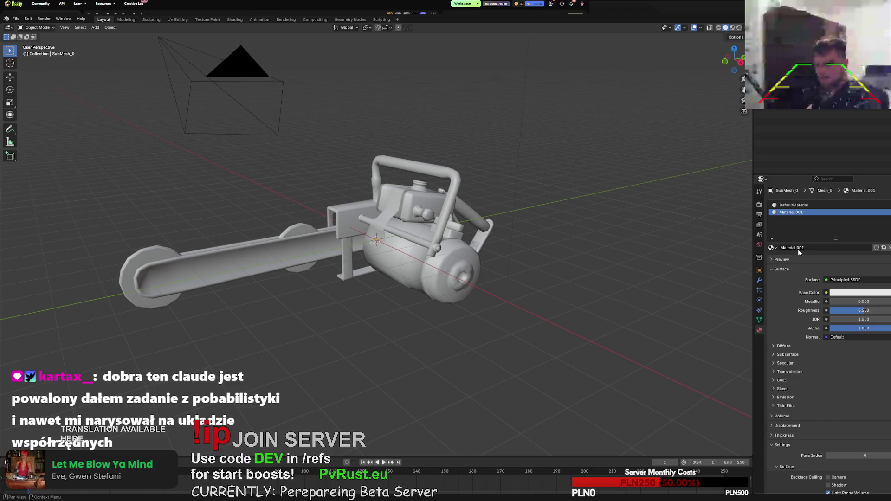
click(838, 280)
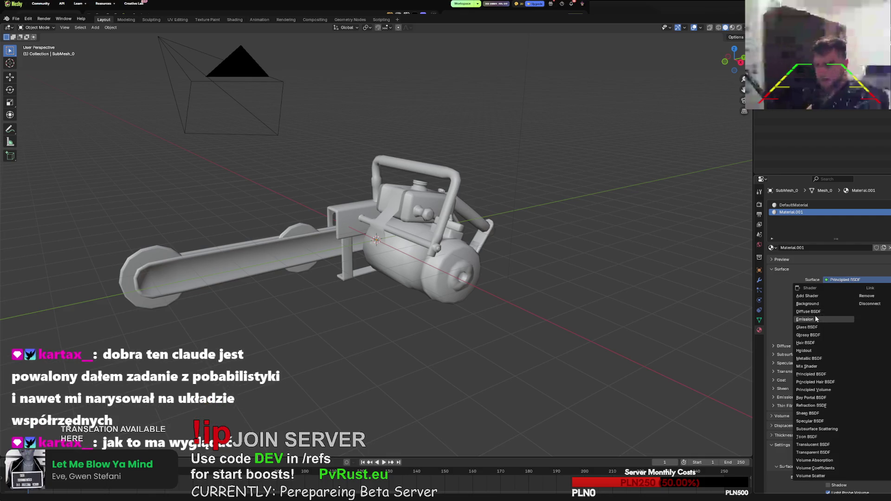
click(810, 311)
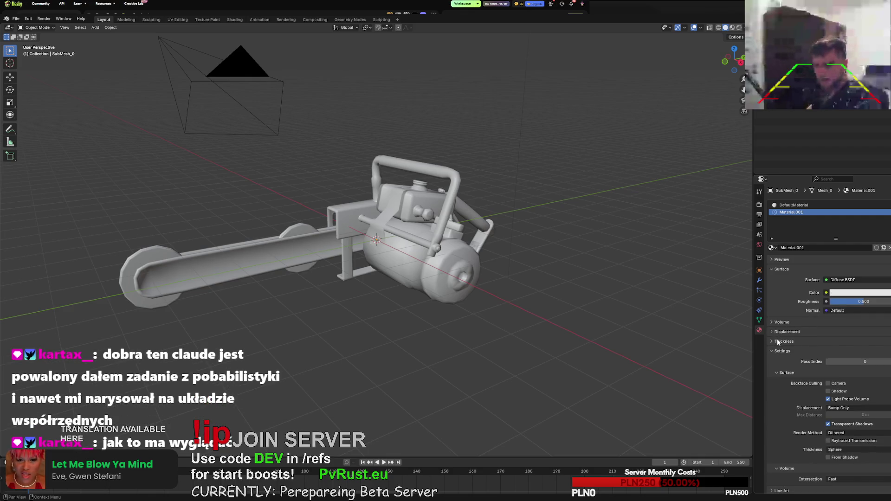
click(842, 281)
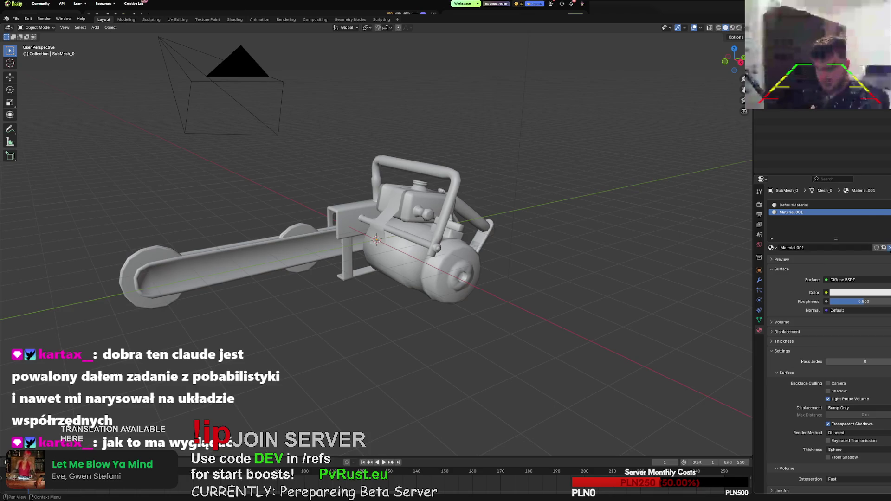
click(888, 248)
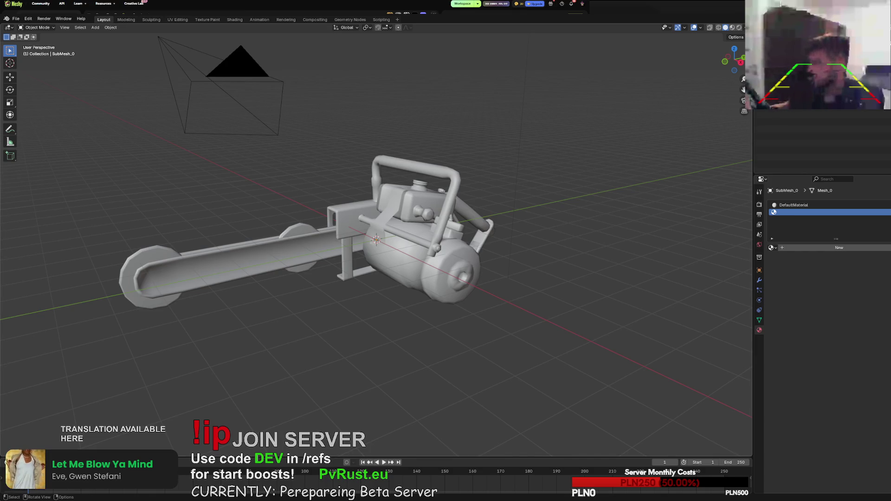
mouse_move(749, 100)
middle_down()
mouse_move(223, 354)
mouse_move(541, 264)
middle_up()
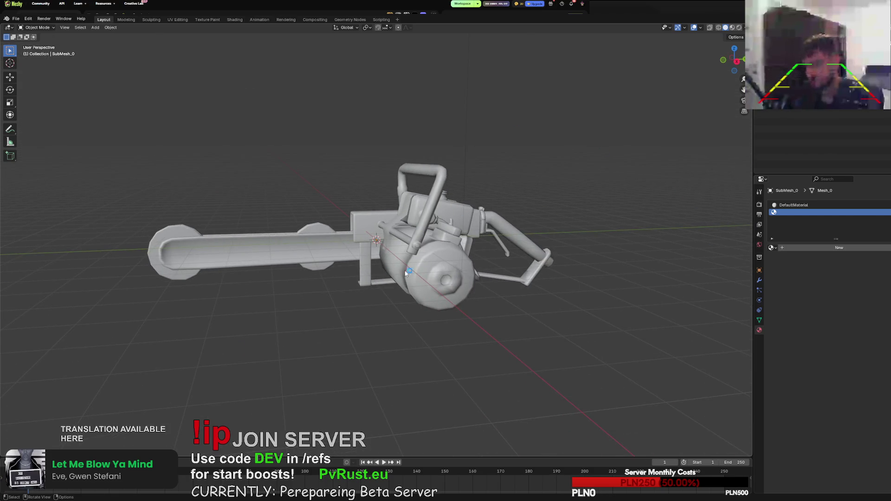
middle_drag(314, 231, 329, 233)
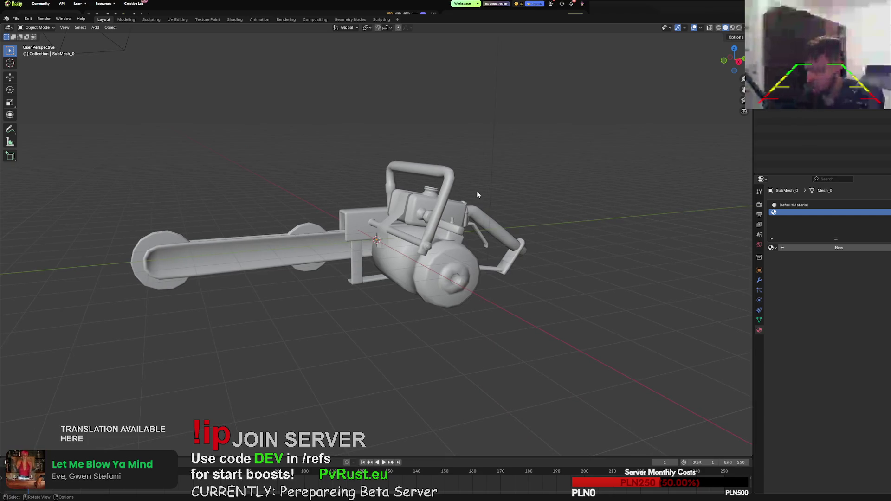
middle_drag(390, 210, 407, 227)
scroll(407, 227, up, 4)
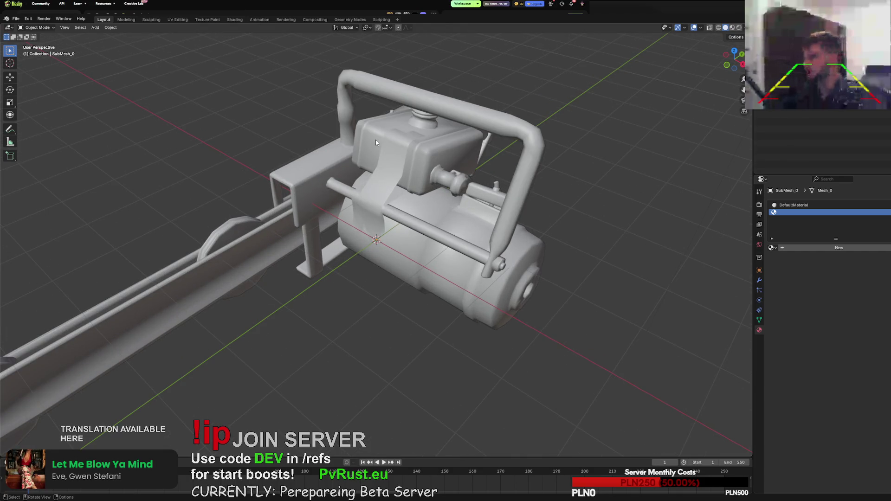
middle_drag(281, 180, 255, 178)
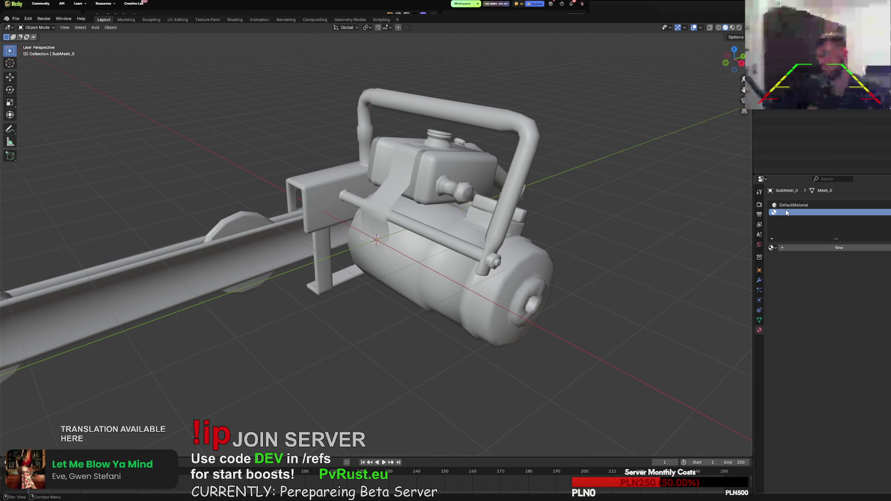
Remove the empty second material slot from SubMesh_0.
click(876, 211)
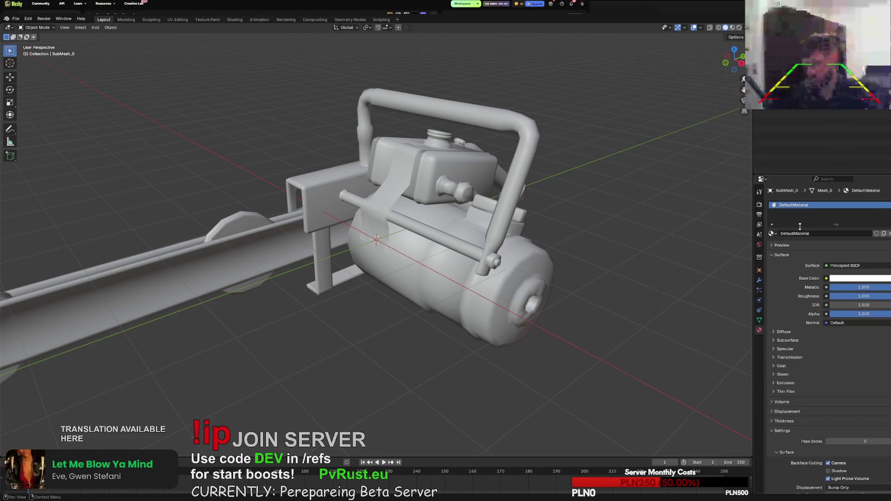
click(759, 204)
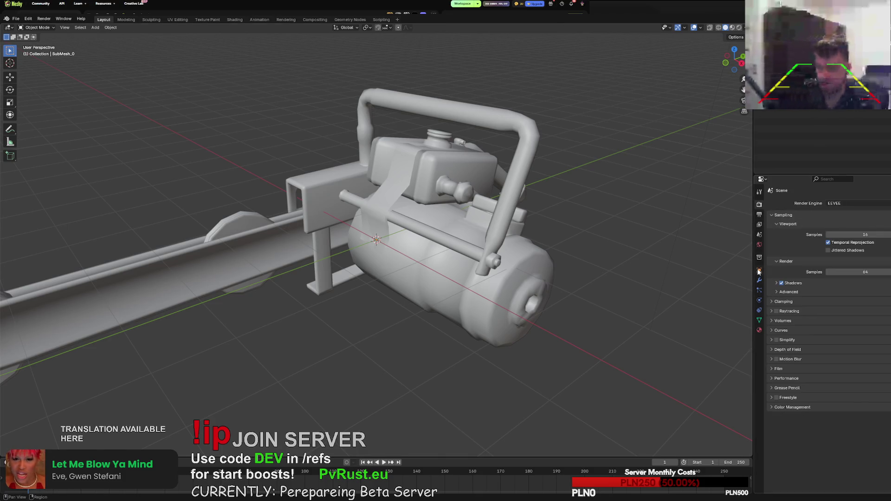
click(759, 330)
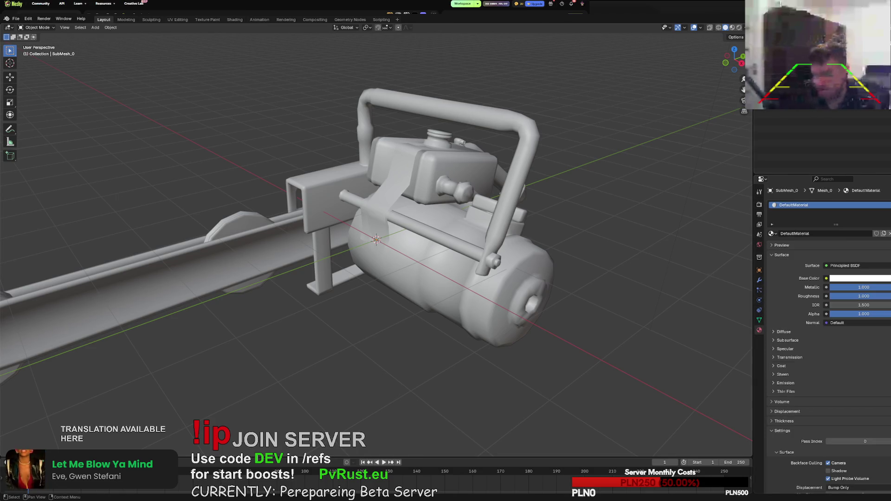
Select the whole chainsaw and review DefaultMaterial's Displacement and Settings panels.
key(a)
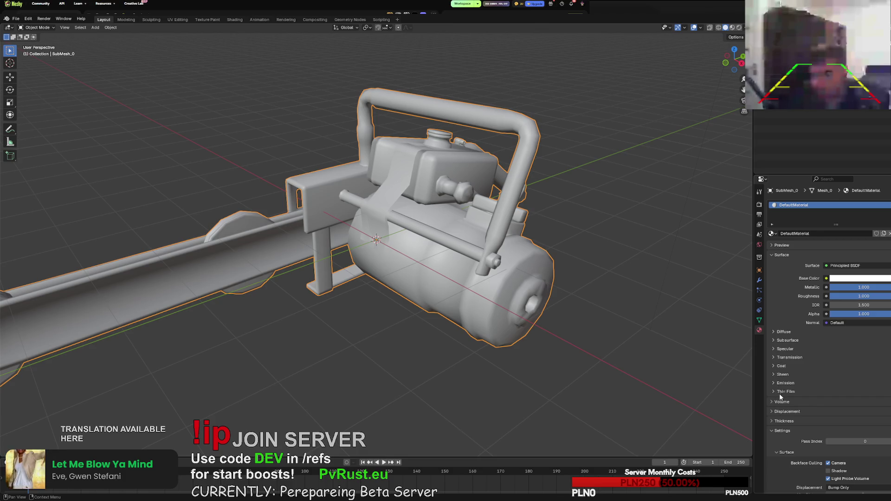
click(781, 411)
click(781, 412)
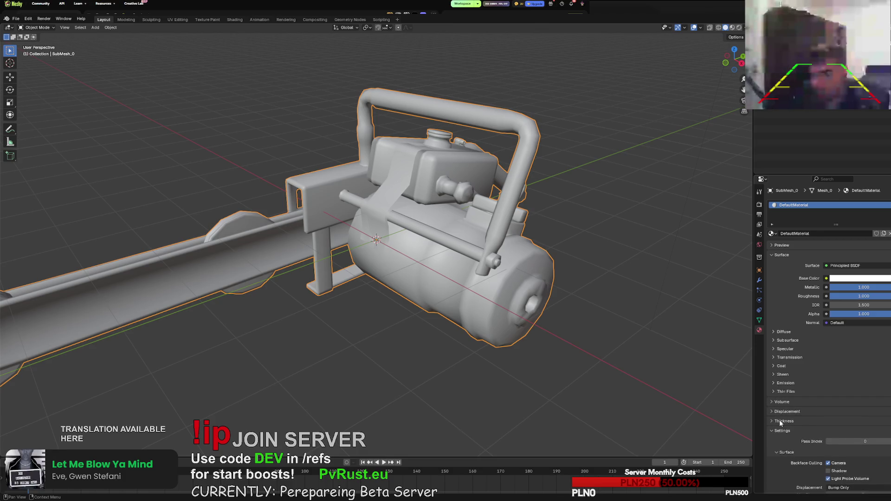
scroll(778, 422, down, 5)
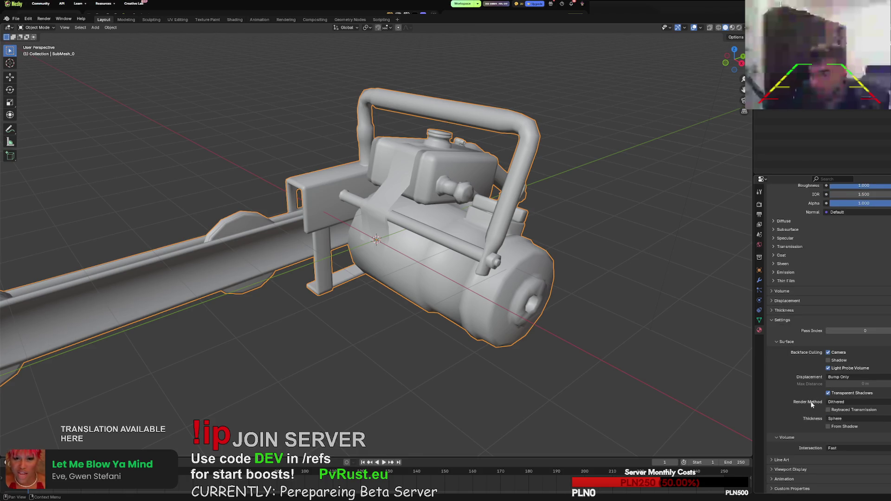
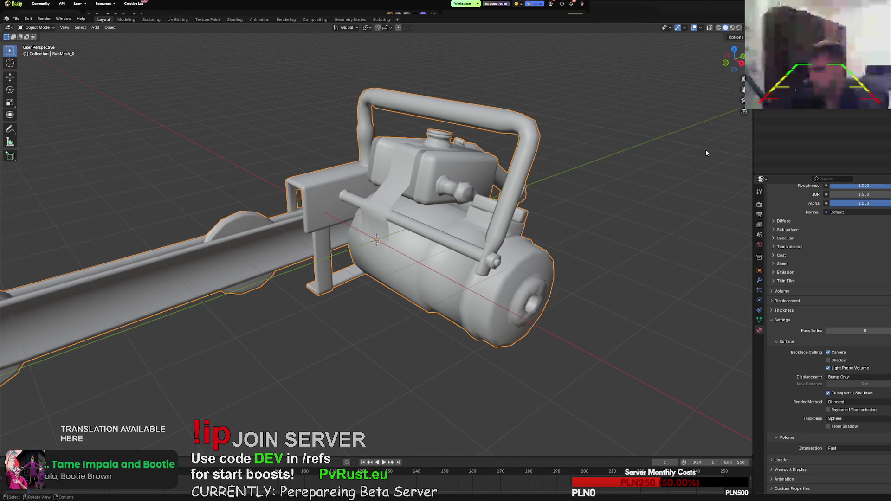
Browse the Texture Paint and UV Editing workspaces, return to Layout, and undo an accidental reference image.
click(208, 20)
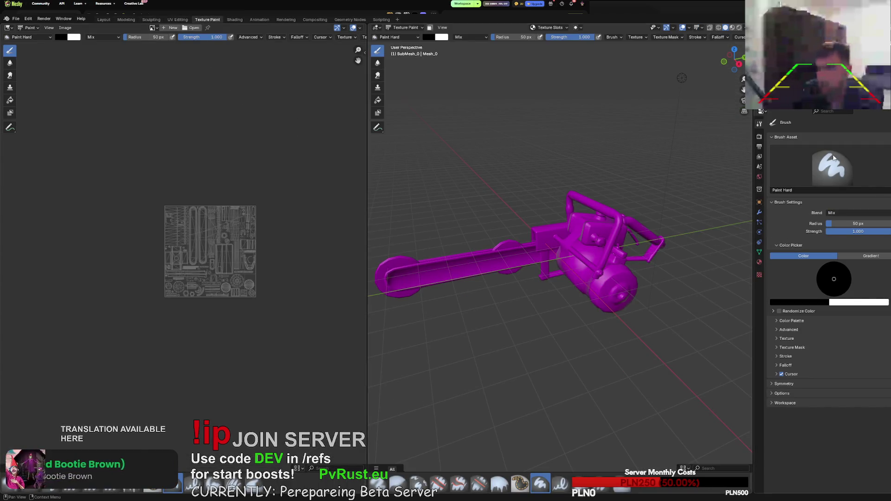
scroll(627, 232, up, 5)
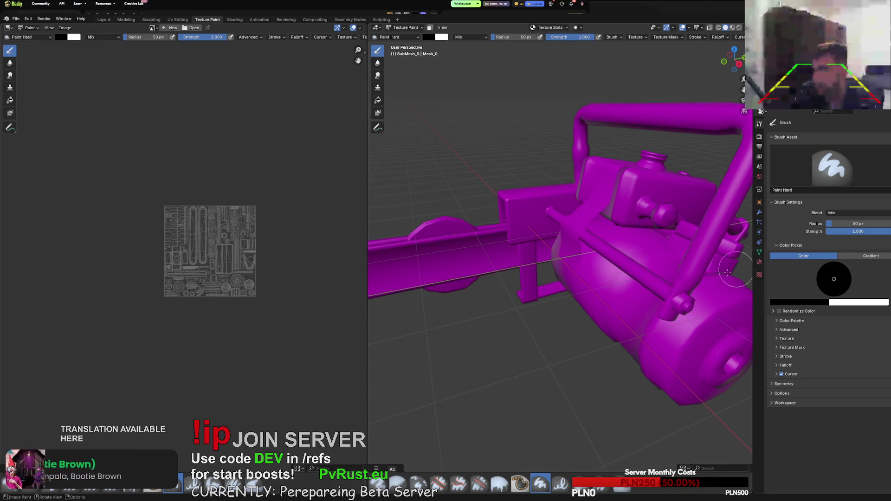
click(178, 20)
click(126, 20)
click(104, 19)
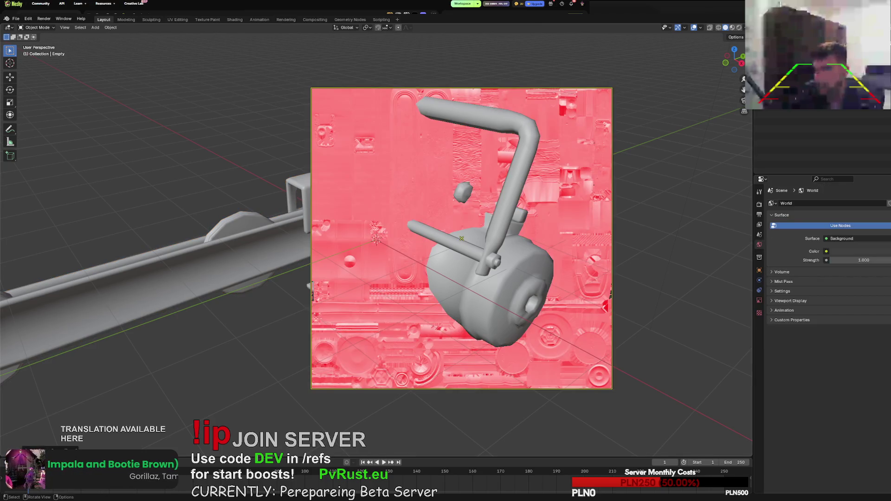
scroll(580, 208, down, 5)
mouse_move(580, 209)
middle_down()
mouse_move(610, 215)
mouse_move(558, 233)
middle_up()
key(ctrl+z)
scroll(549, 238, up, 4)
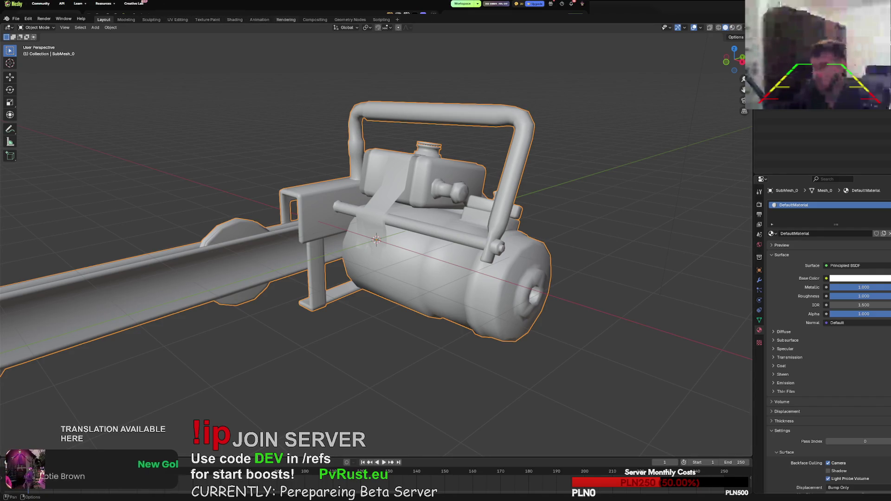
Switch to the Shading workspace, frame the material nodes, and bring up the node add menu.
click(234, 20)
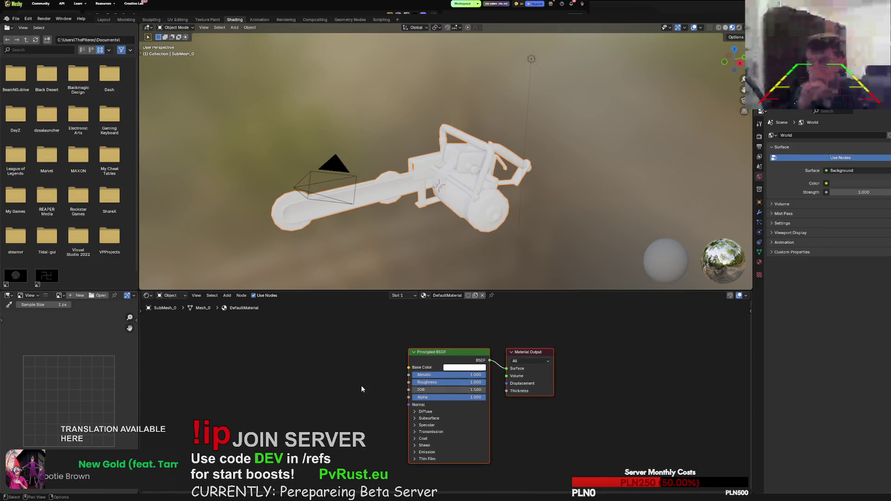
key(Home)
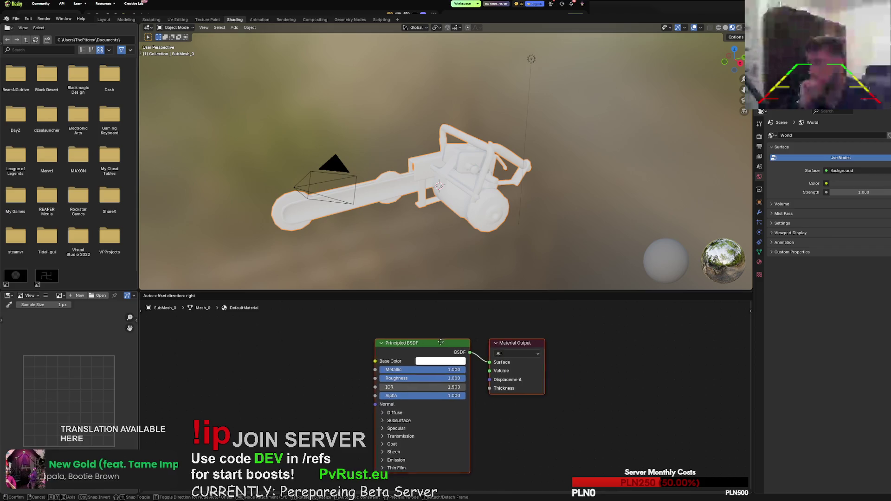
right_click(441, 328)
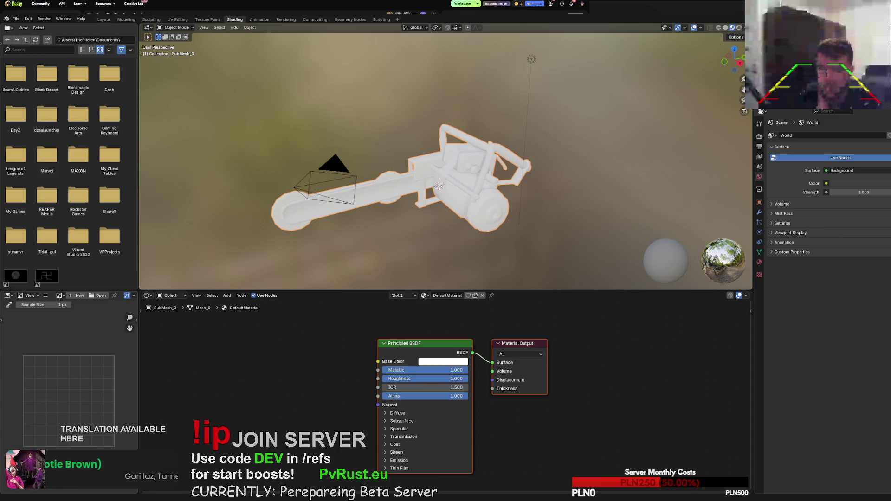
right_click(297, 360)
click(293, 332)
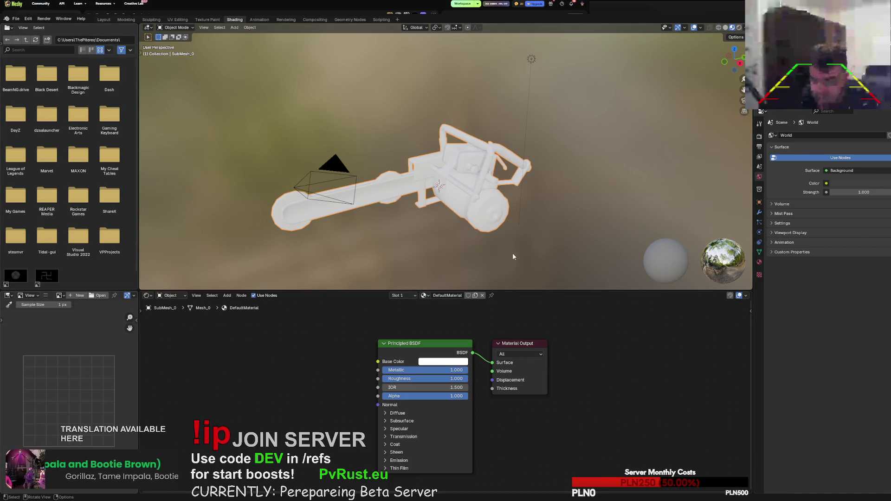
right_click(274, 364)
mouse_move(238, 364)
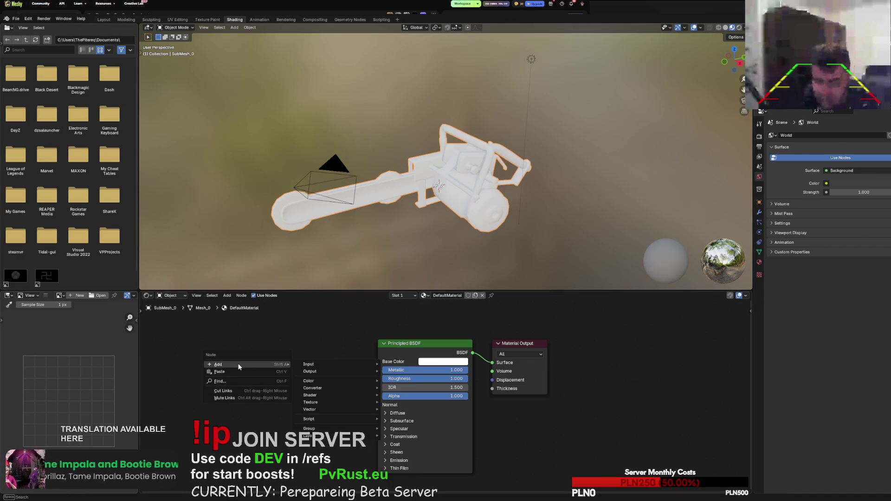
mouse_move(325, 363)
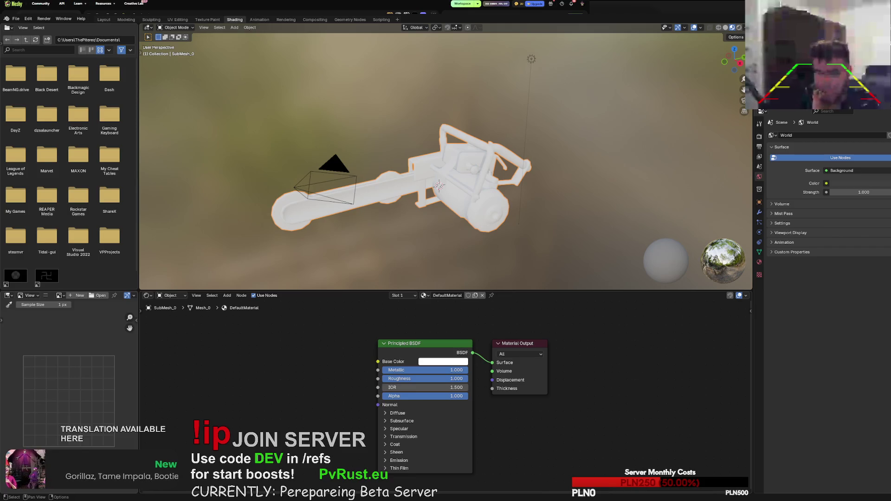
Search the node menu for 'textur', clear it, and go back to the Layout workspace.
right_click(268, 338)
mouse_move(268, 338)
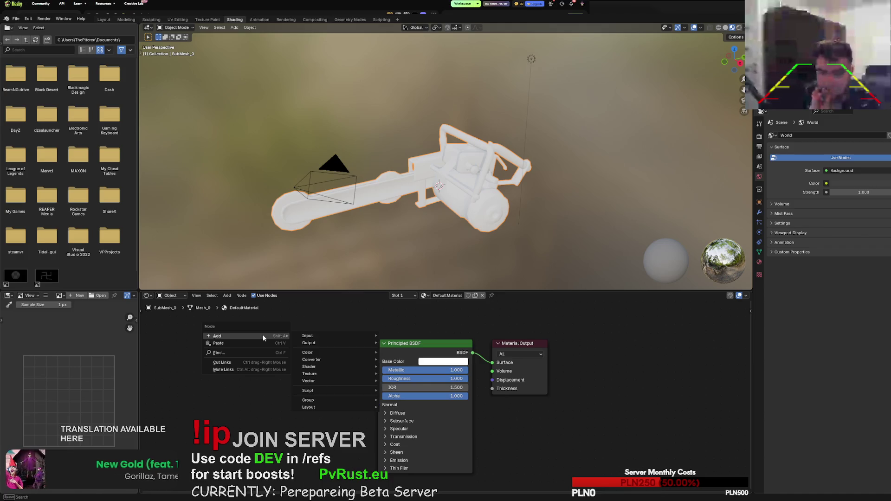
click(254, 353)
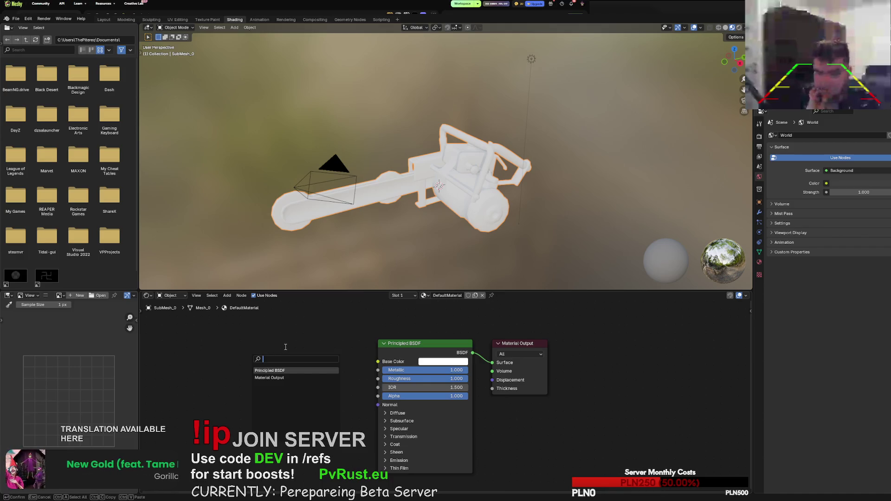
text(imad)
key(BackSpace)
key(BackSpace)
text(textur)
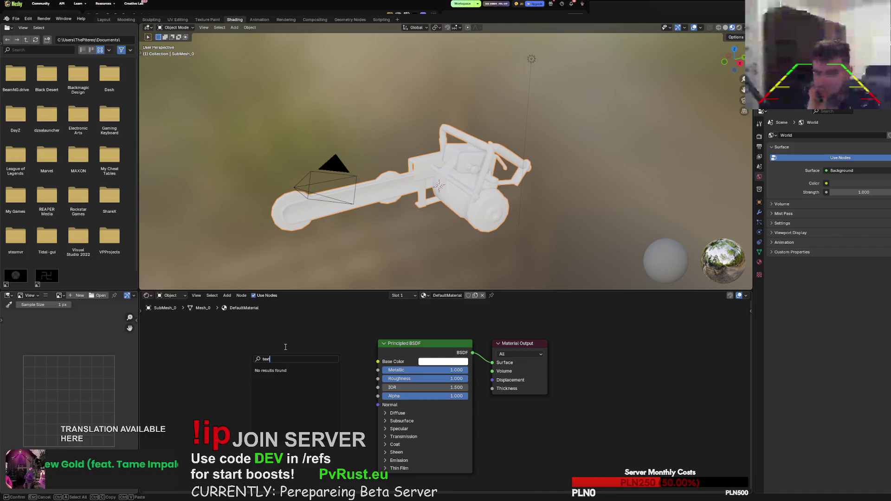
key(BackSpace)
key(BackSpace)
key(BackSpace)
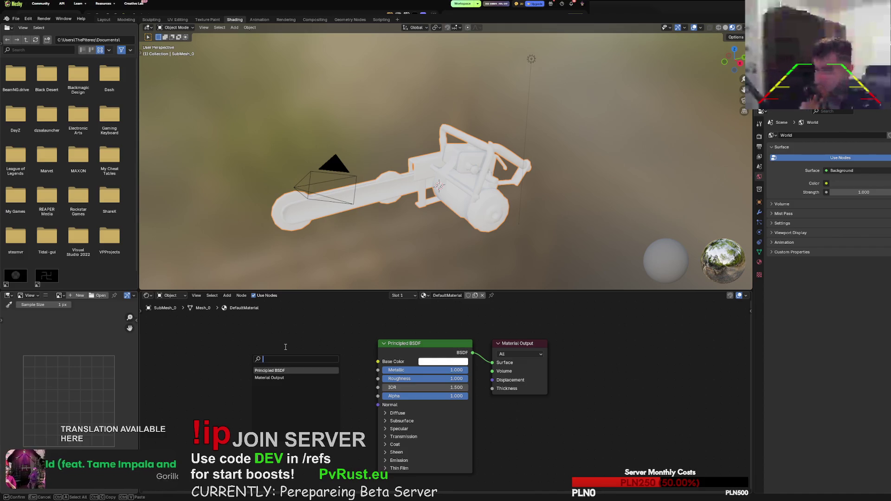
click(103, 21)
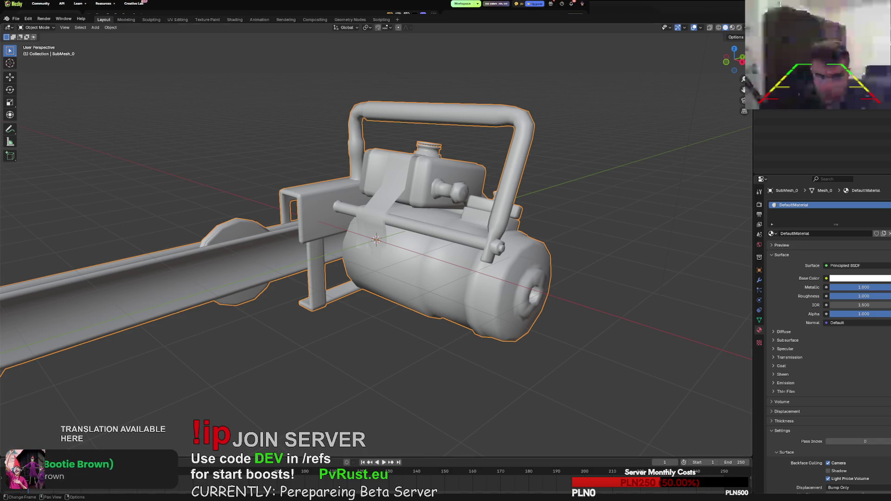
Enlarge the lower area and turn it into a Shader Editor showing the chainsaw's material nodes.
drag(260, 457, 260, 280)
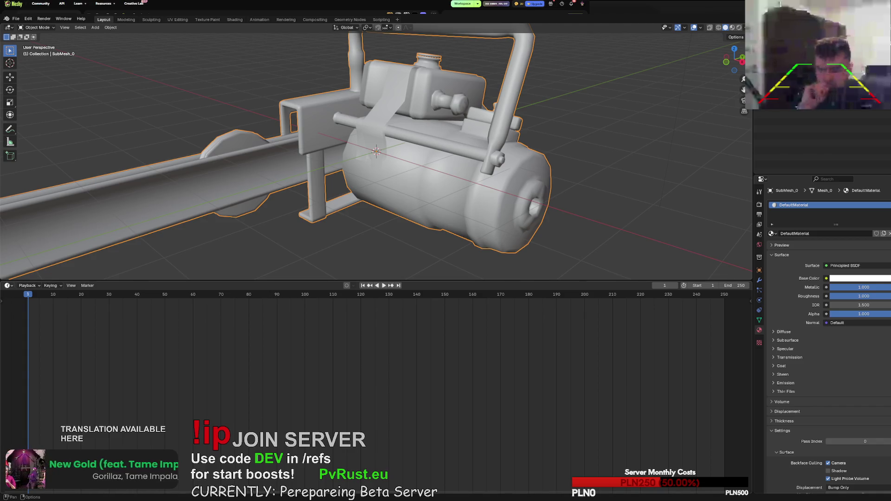
click(8, 286)
click(29, 343)
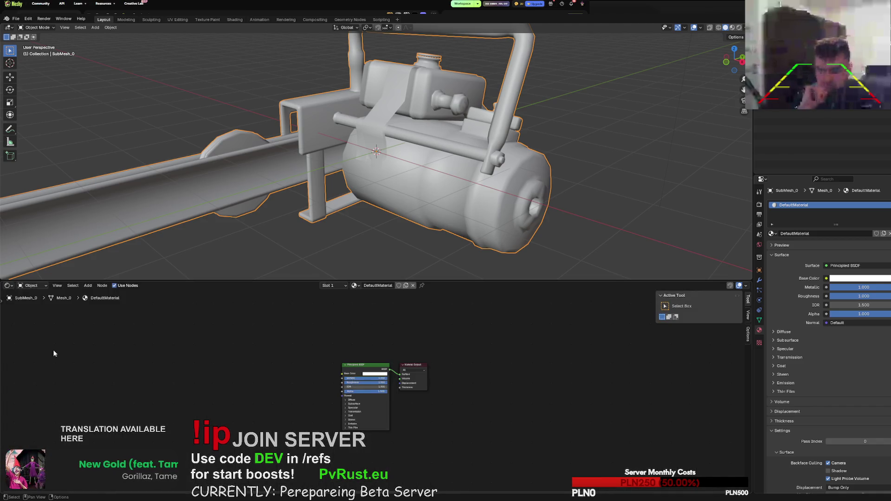
right_click(256, 350)
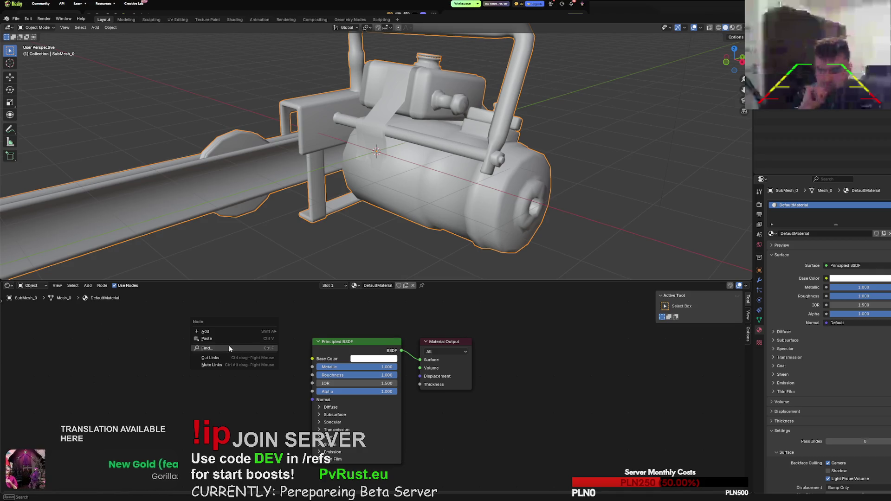
mouse_move(221, 332)
mouse_move(315, 334)
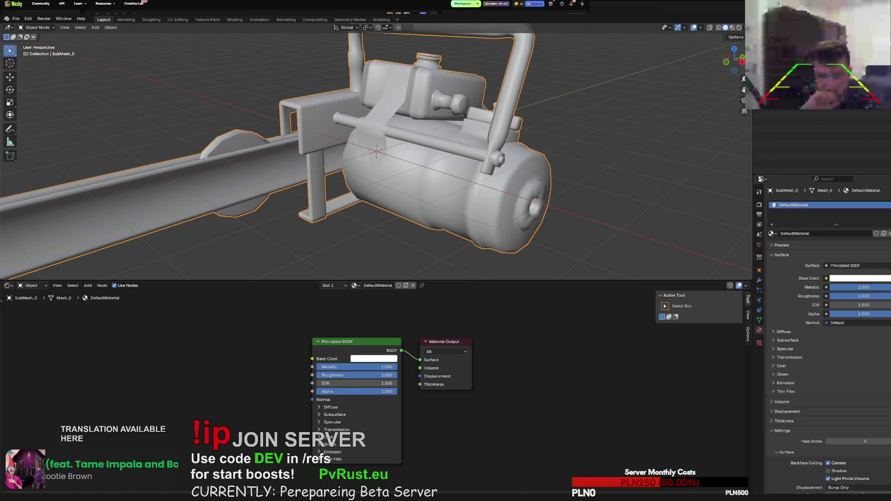
Cancel a node search and add an empty second material slot.
right_click(179, 348)
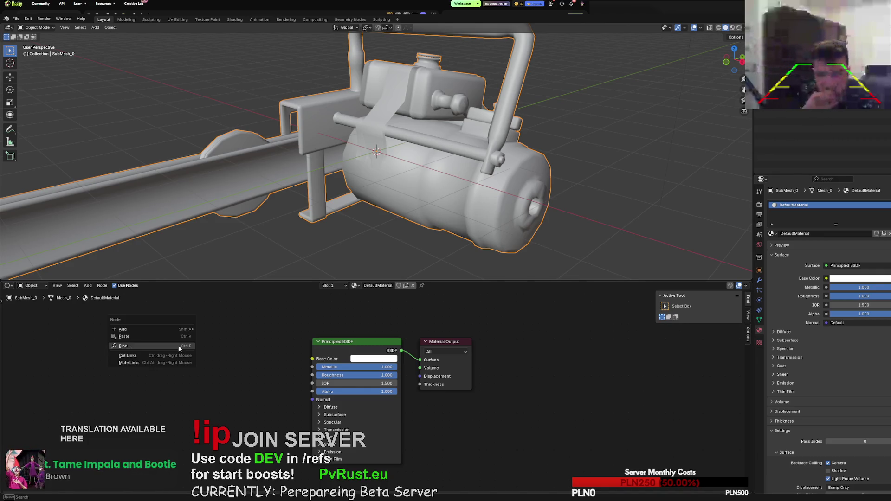
click(139, 345)
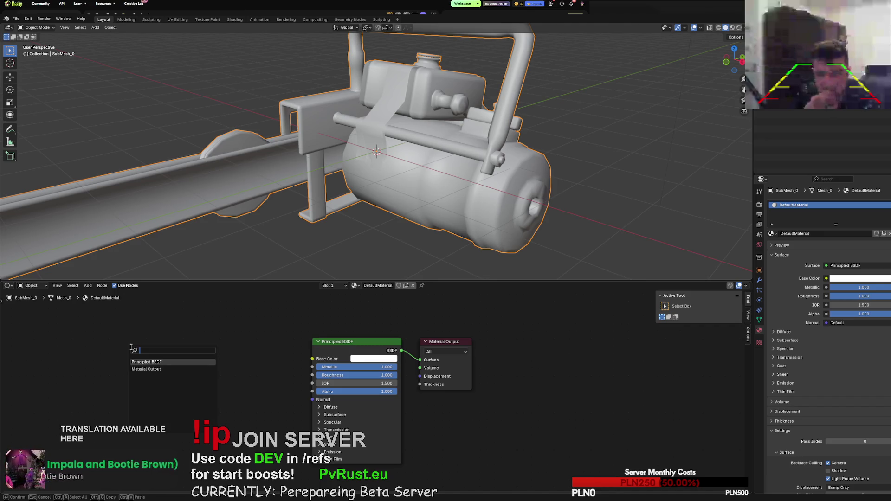
text(text)
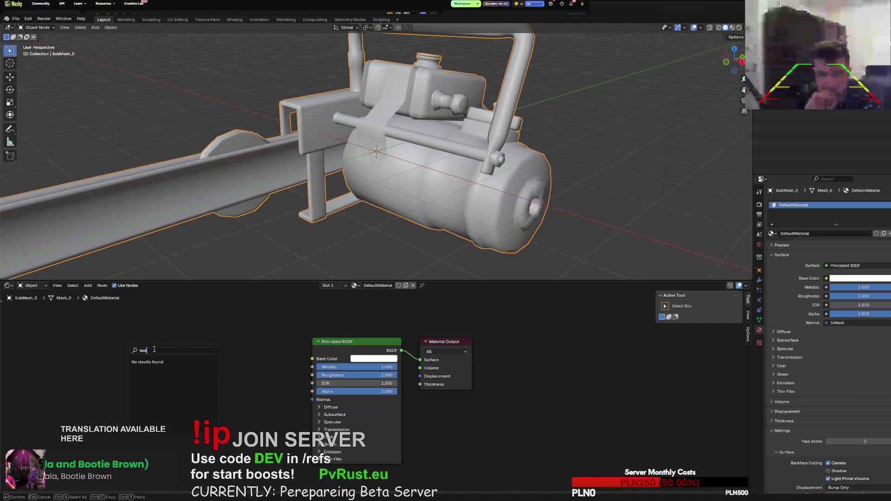
key(BackSpace)
key(Escape)
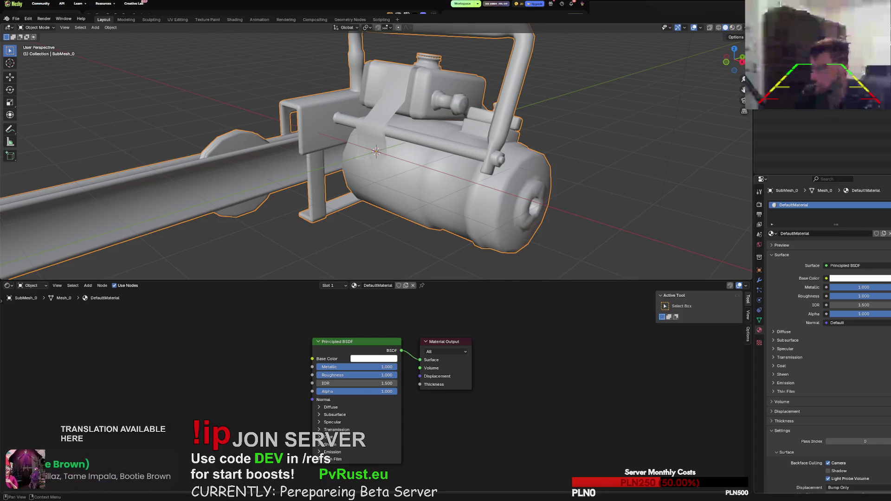
click(885, 205)
Create Material.002 in the empty slot and move its BSDF and output nodes down-left.
right_click(260, 354)
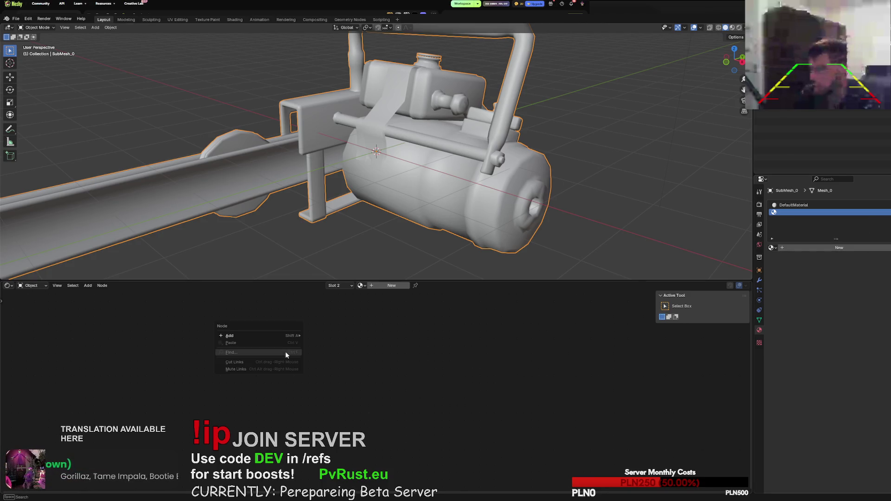
mouse_move(263, 334)
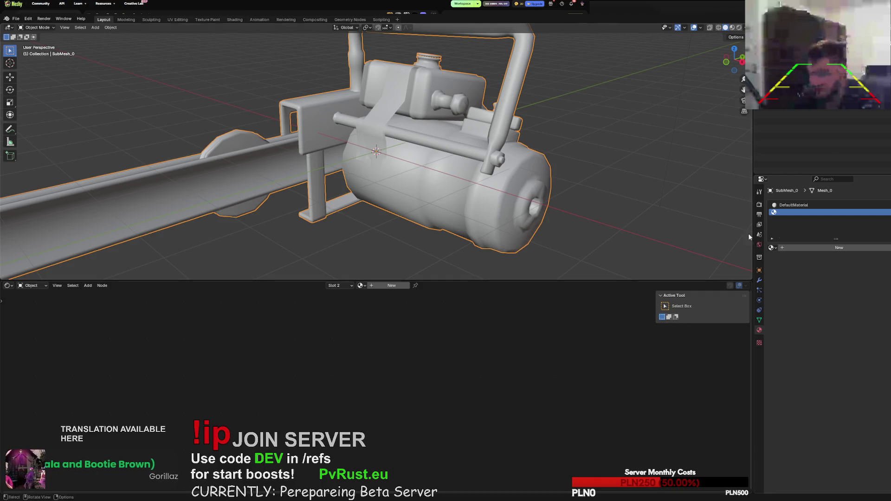
click(793, 248)
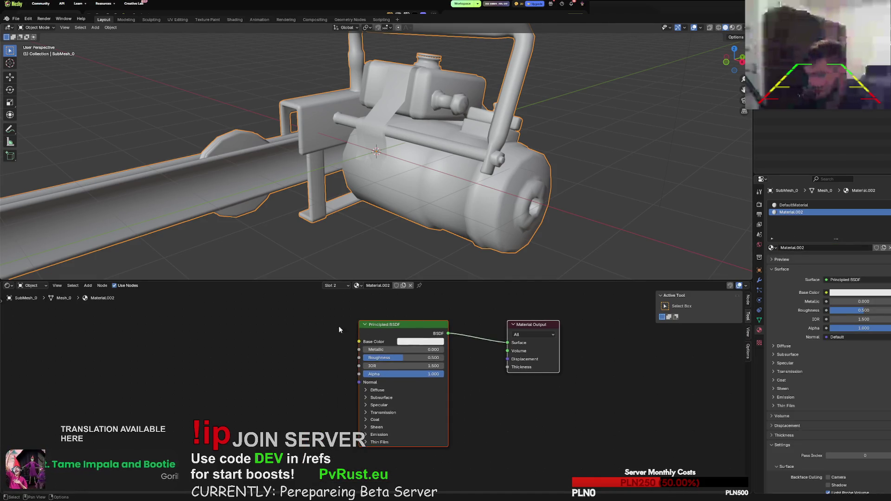
right_click(237, 342)
right_click(307, 339)
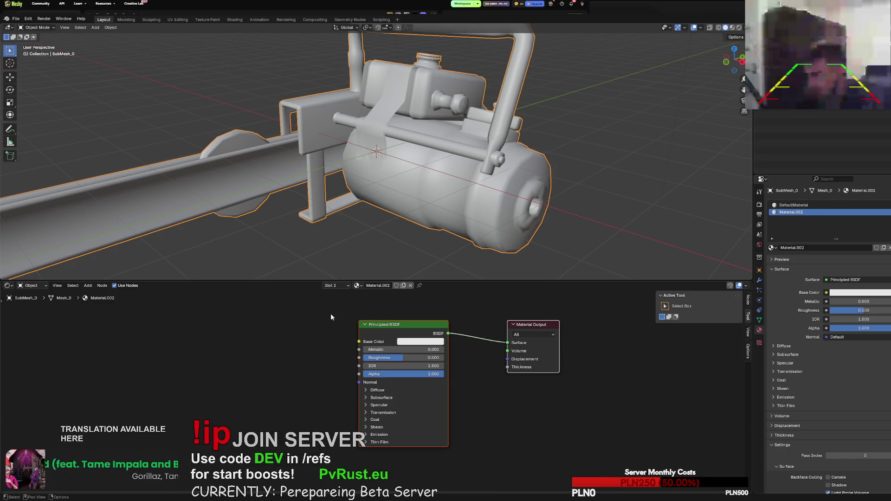
mouse_move(378, 324)
mouse_down()
mouse_move(356, 328)
mouse_move(347, 357)
mouse_up()
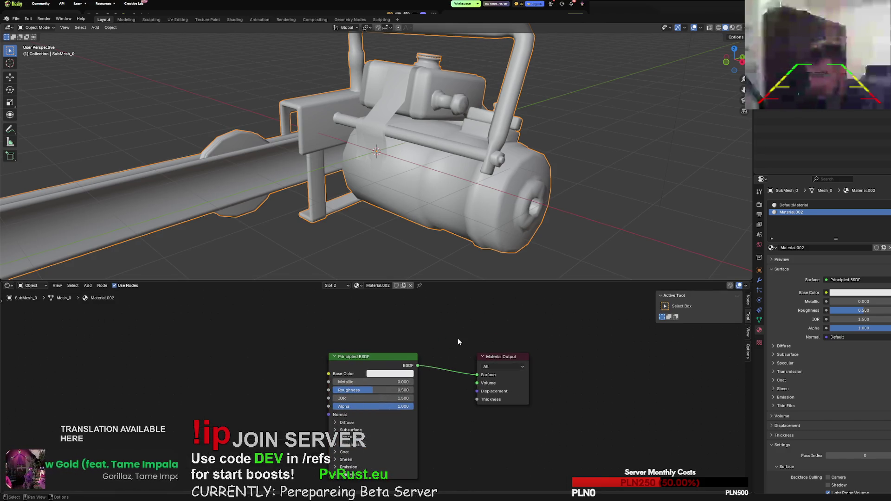
Search nodes for 'text', cancel, and toggle the shader's Diffuse settings open and closed.
right_click(500, 335)
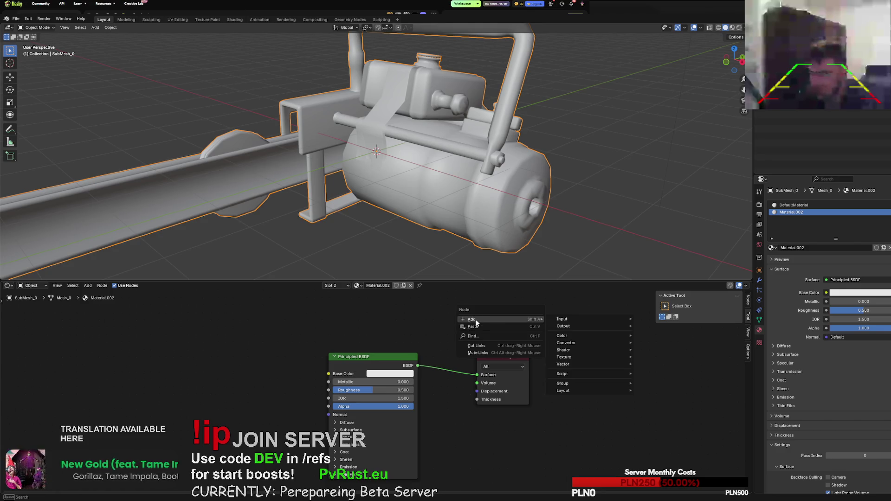
text(text)
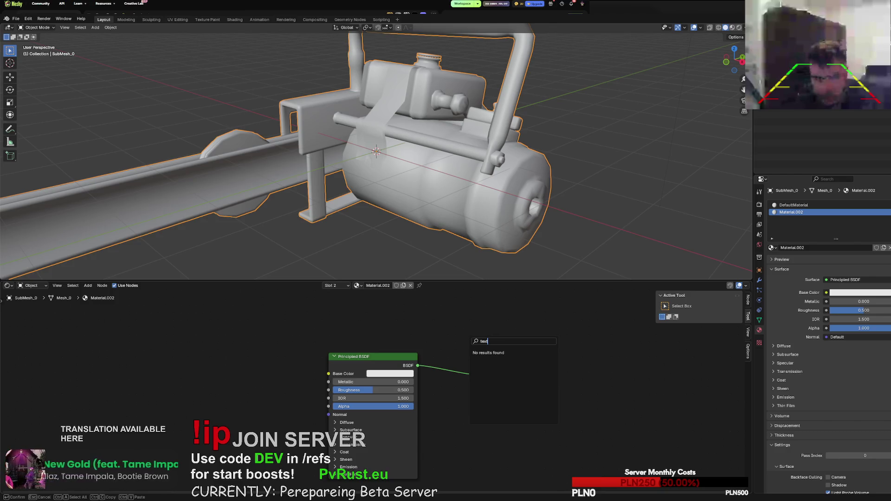
key(Escape)
click(390, 374)
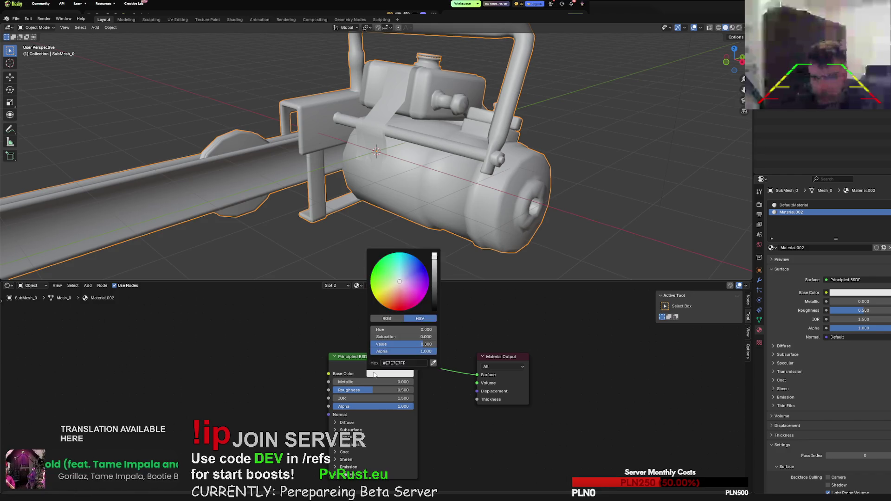
click(335, 423)
click(335, 422)
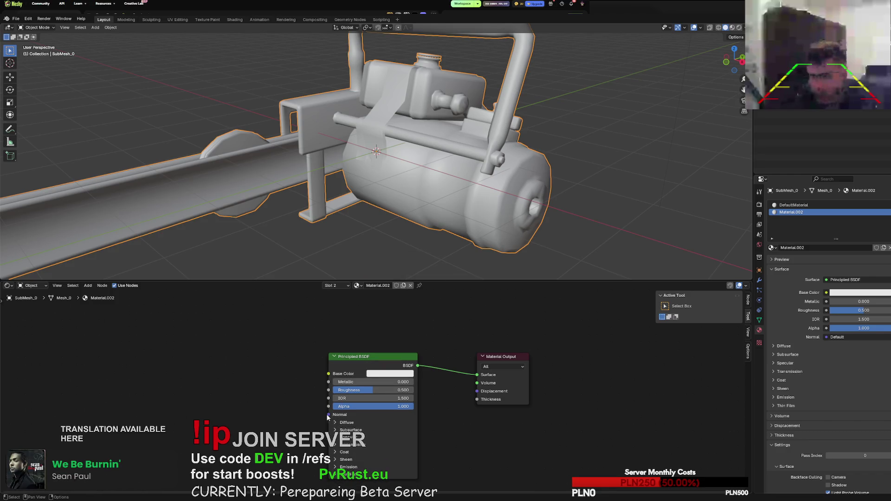
Show the Add > Input node list in the Shader Editor.
right_click(266, 363)
right_click(327, 327)
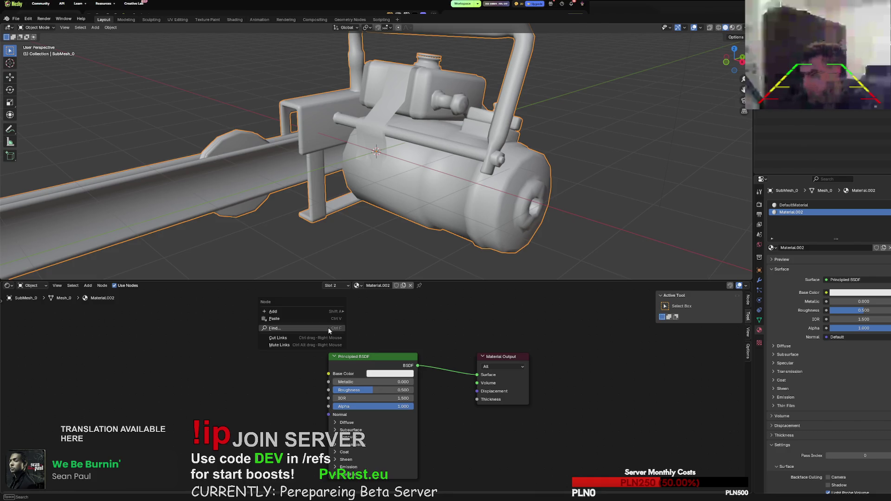
mouse_move(294, 313)
mouse_move(374, 310)
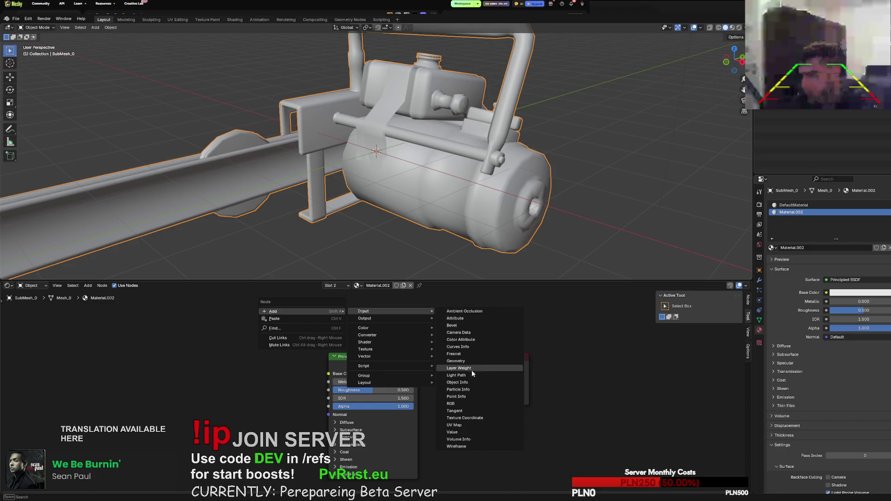
Place a Texture Coordinate node left of the shader, then delete it.
click(472, 419)
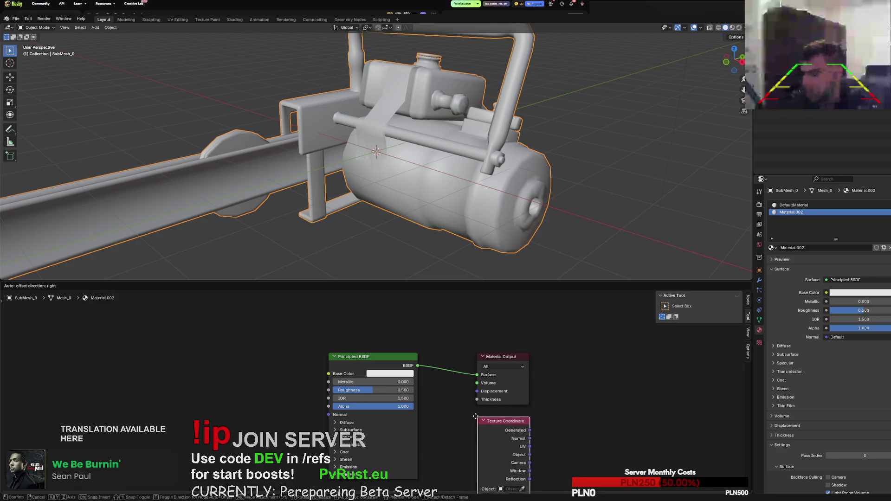
click(264, 362)
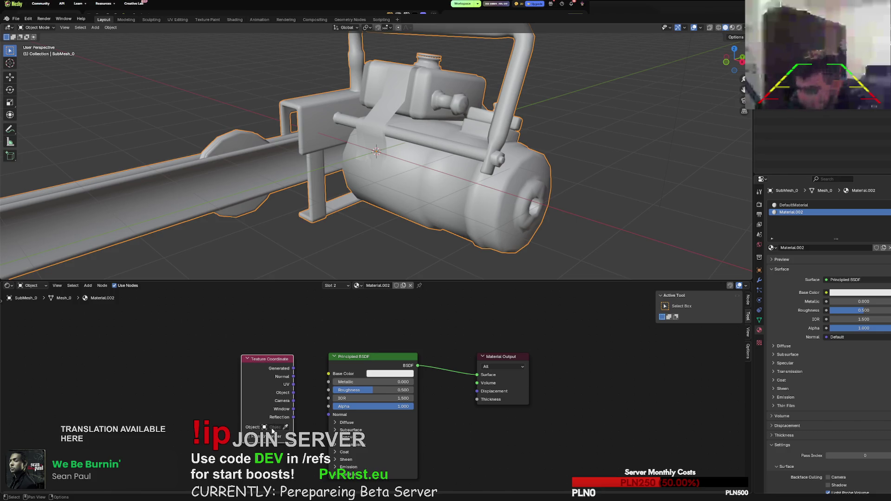
click(271, 427)
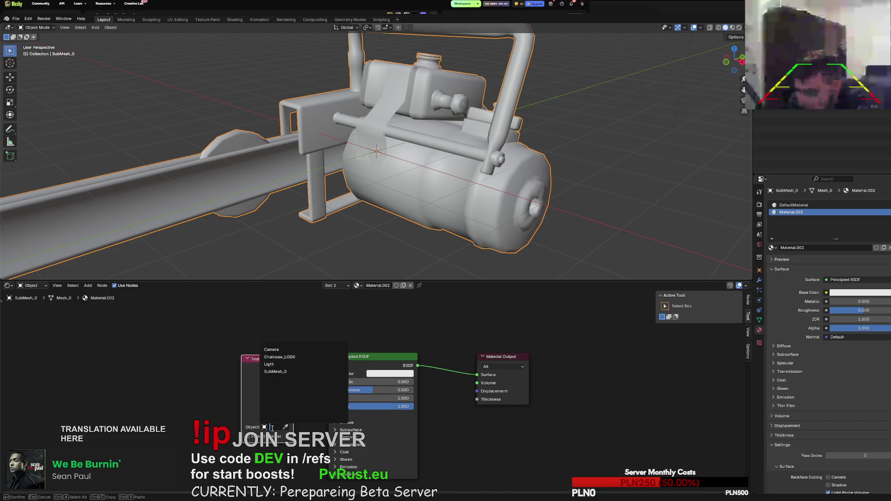
click(278, 372)
key(x)
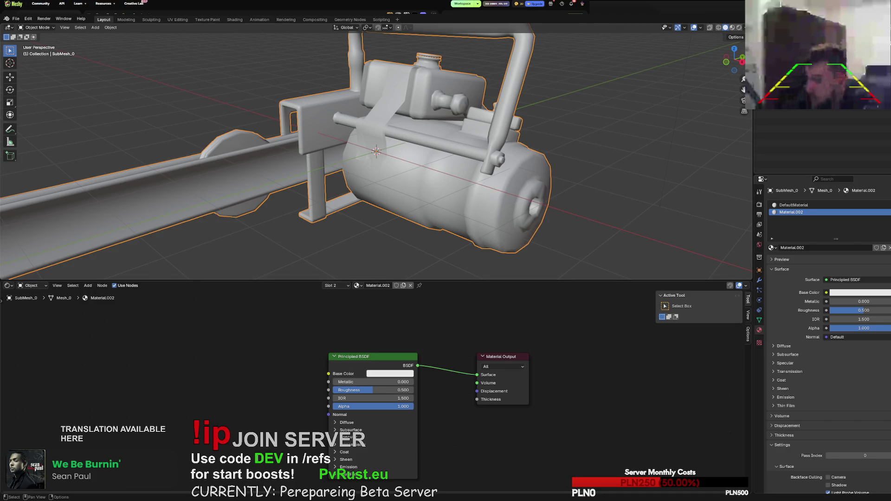
Add an Image Texture node from Add > Texture and place it left of the Principled BSDF.
right_click(201, 333)
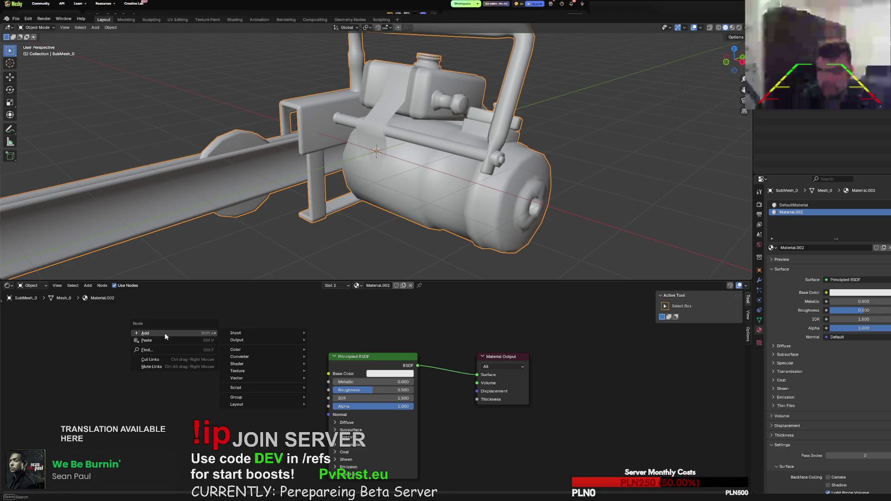
mouse_move(164, 333)
mouse_move(253, 372)
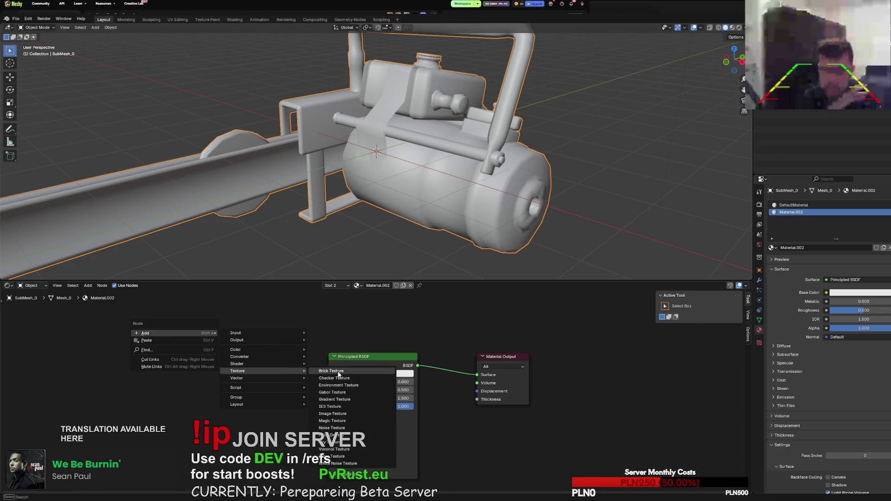
click(332, 413)
click(236, 354)
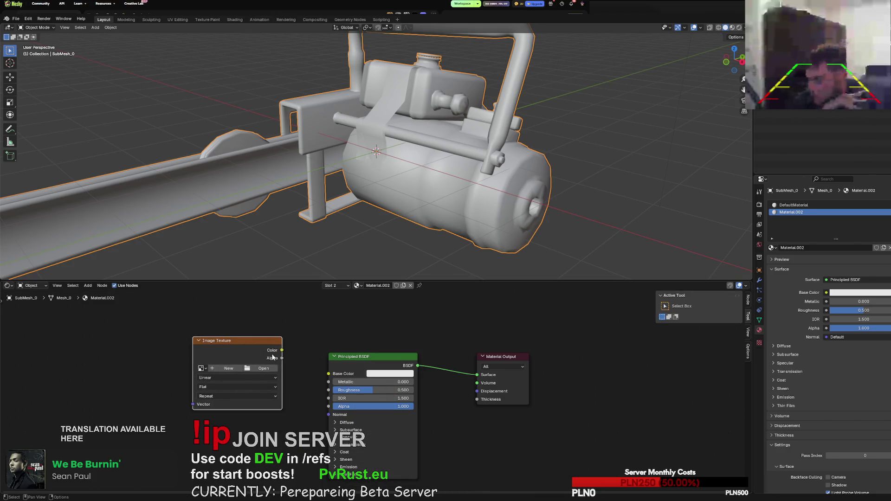
Load chainsaw_albedo.png into the Image Texture node as the base colour.
click(229, 368)
key(Escape)
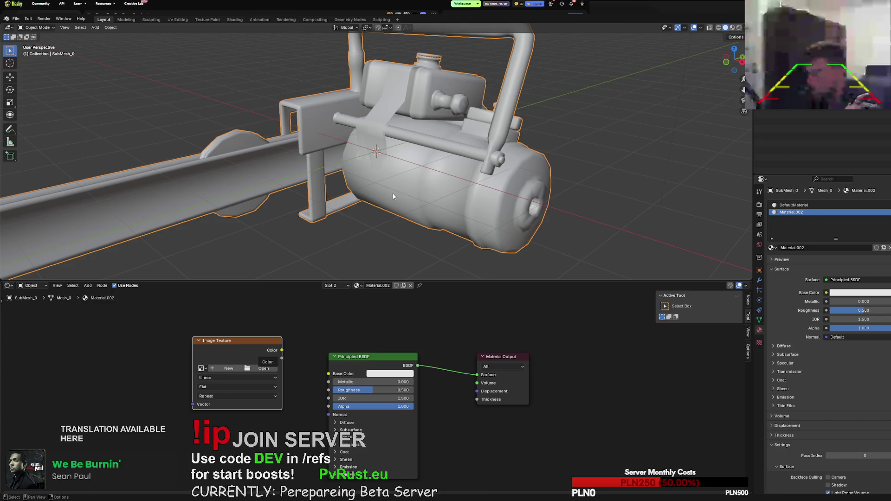
mouse_move(393, 193)
mouse_down()
mouse_move(280, 364)
mouse_move(328, 374)
mouse_up()
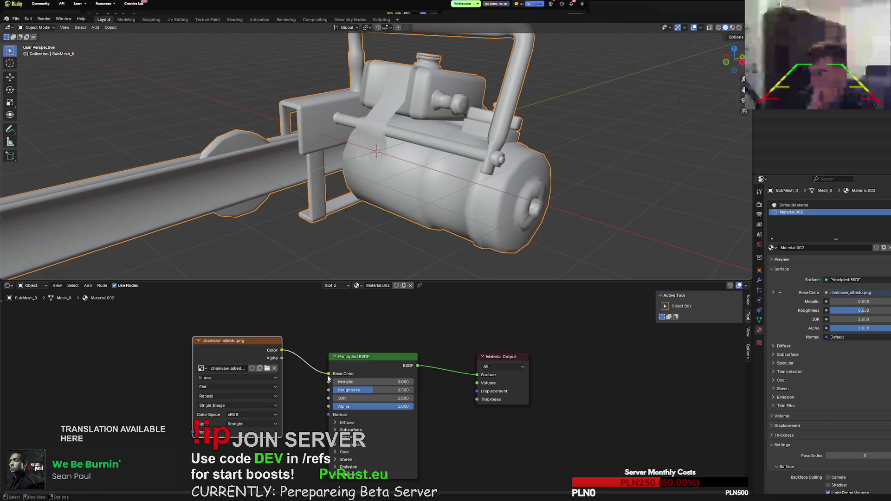
Remove the unused DefaultMaterial slot.
click(789, 206)
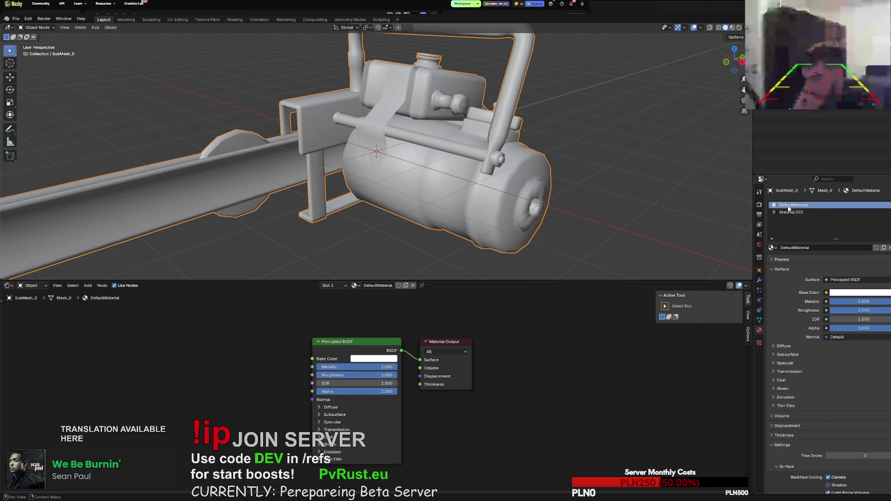
click(888, 215)
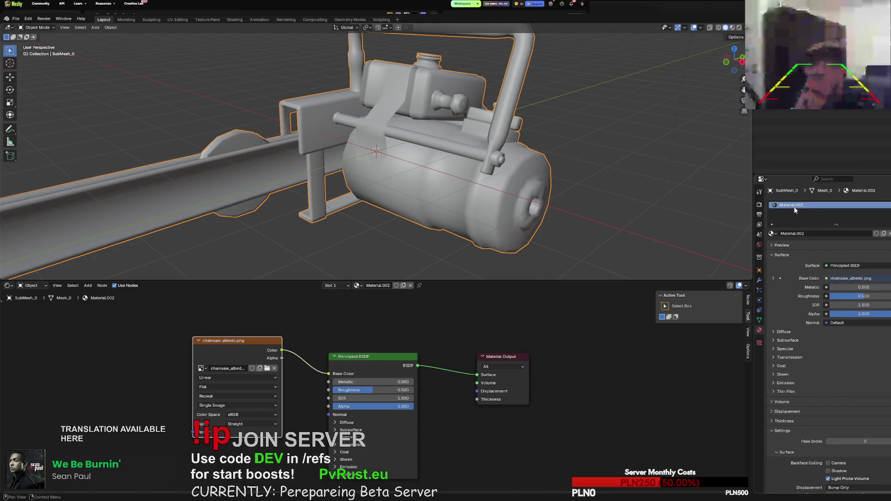
scroll(538, 186, down, 5)
scroll(538, 185, up, 2)
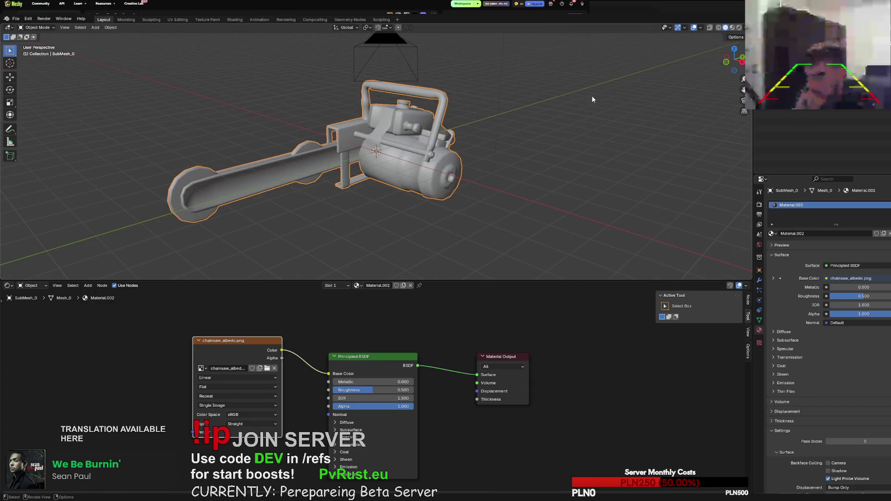
Switch the viewport to Material Preview to see the textured chainsaw and reposition the albedo node.
click(738, 29)
scroll(630, 138, up, 4)
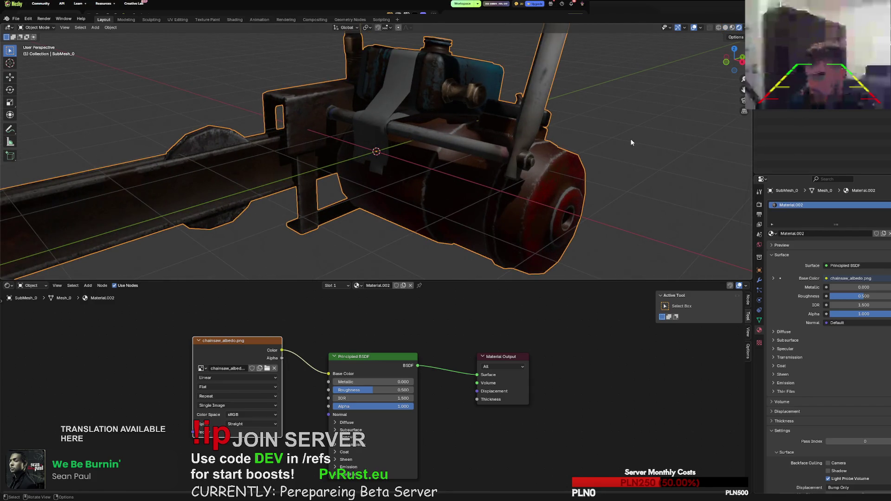
scroll(631, 139, down, 2)
right_click(567, 147)
middle_drag(645, 168, 538, 166)
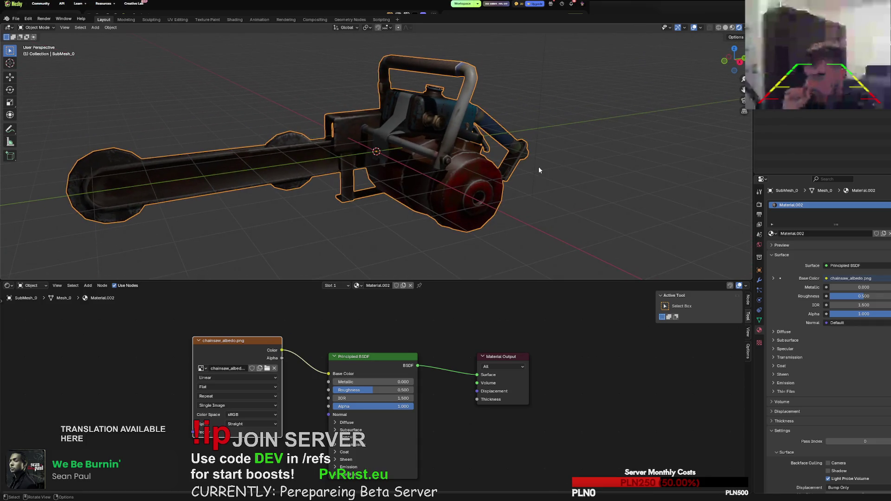
drag(247, 344, 213, 325)
scroll(243, 447, down, 1)
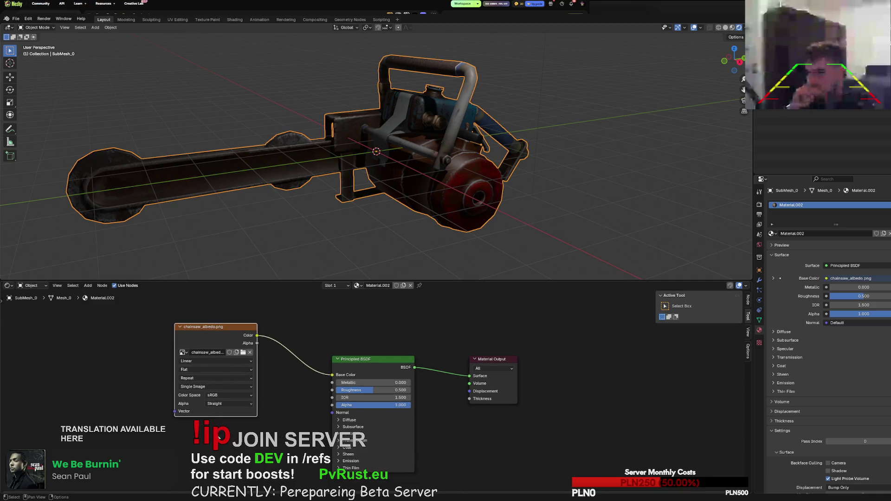
Add a second Image Texture node below the albedo node.
key(shift+a)
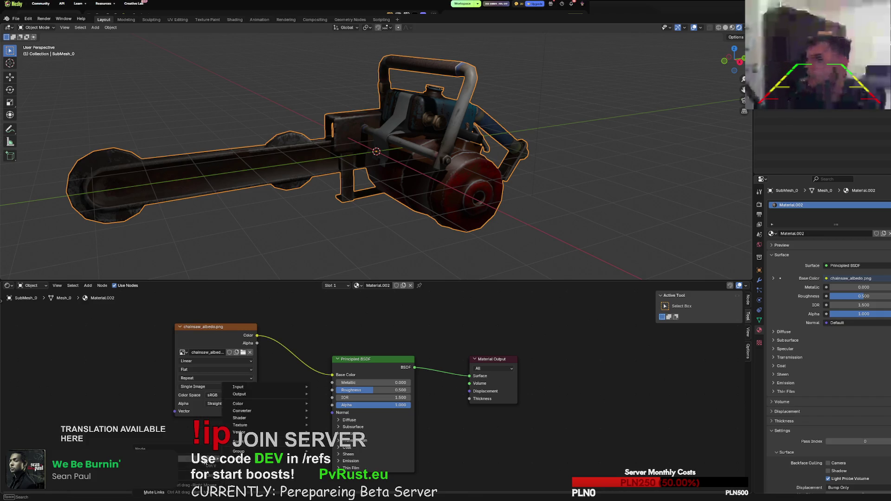
mouse_move(258, 427)
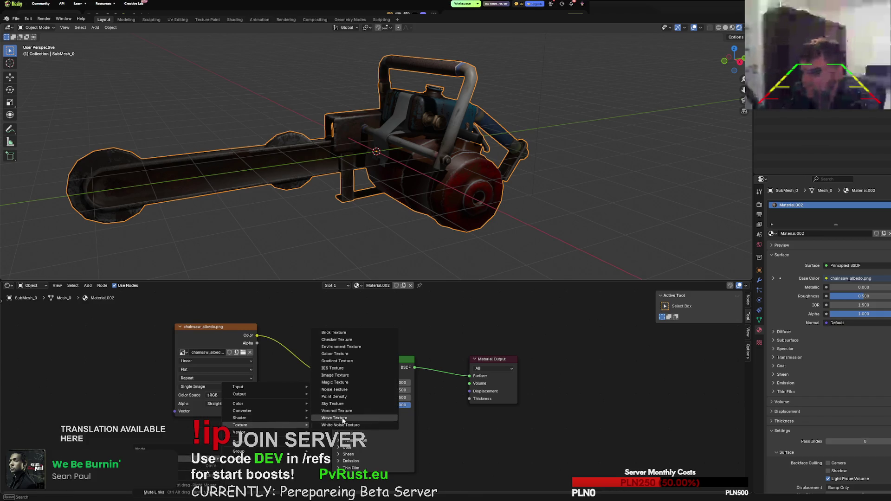
click(337, 376)
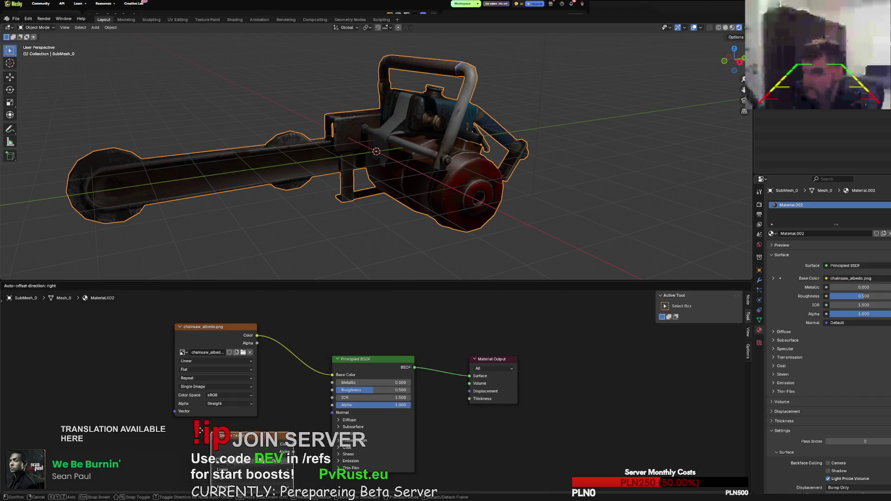
click(216, 457)
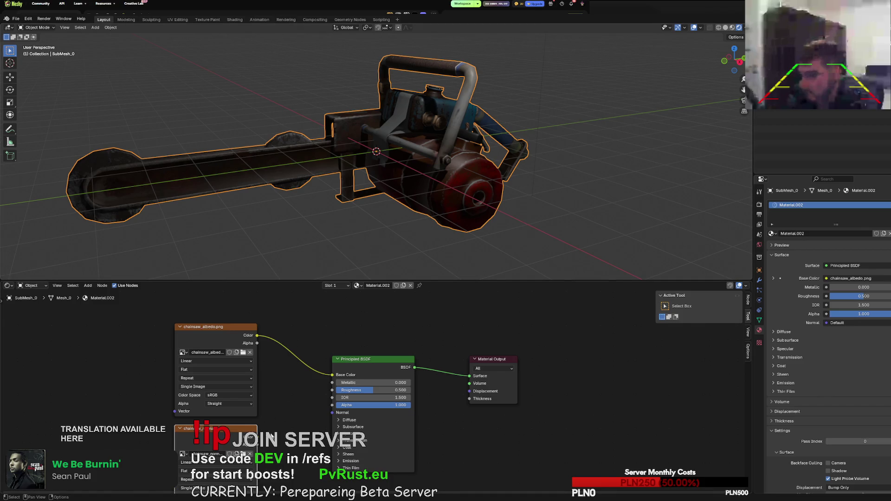
Connect the chainsaw_normals.png node's Color output to the Principled BSDF Normal input.
drag(257, 437, 325, 414)
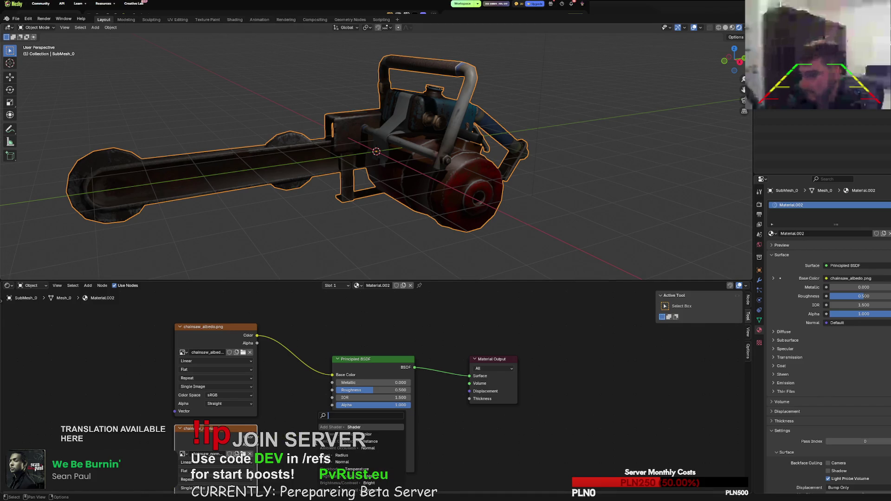
key(Escape)
mouse_move(257, 437)
mouse_down()
mouse_move(334, 425)
mouse_move(331, 417)
mouse_up()
scroll(376, 262, up, 3)
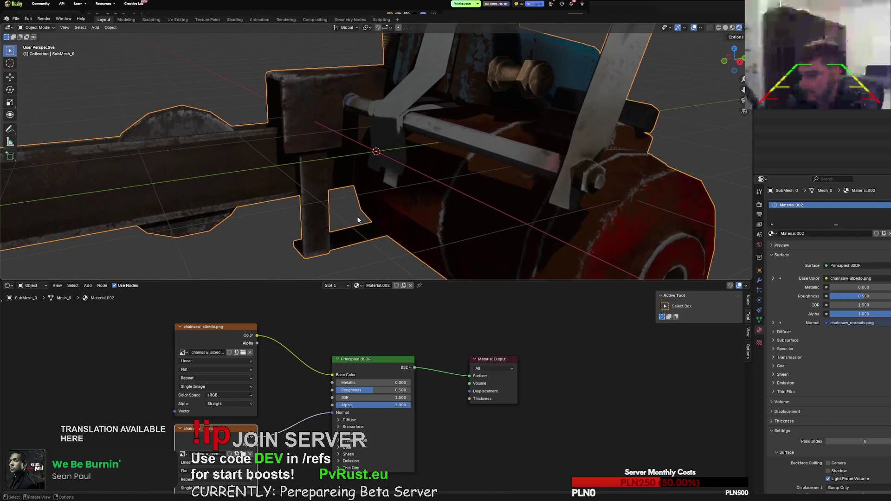
mouse_move(359, 219)
middle_down()
mouse_move(371, 219)
mouse_move(362, 157)
mouse_move(334, 133)
mouse_move(318, 132)
mouse_move(335, 133)
mouse_move(349, 118)
mouse_move(344, 125)
middle_up()
right_click(352, 215)
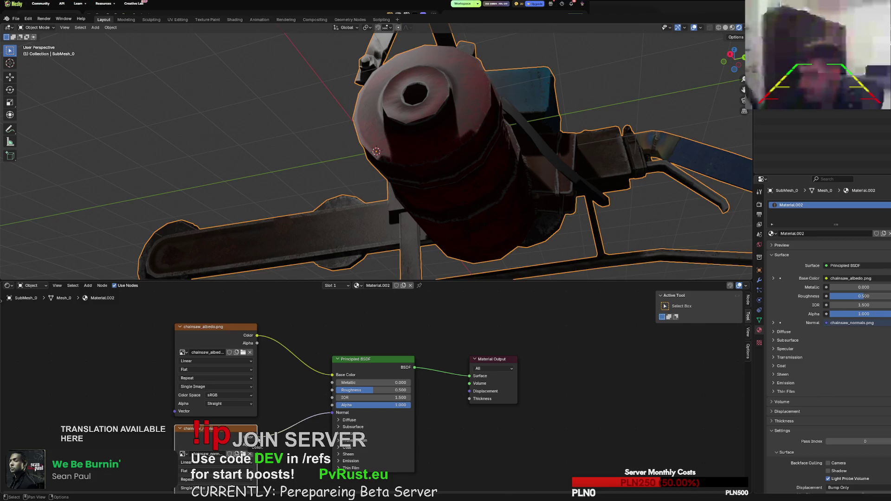
Set the shader's Diffuse roughness to about 0.709, leaving IOR at 1.500.
click(349, 420)
mouse_move(358, 428)
mouse_down()
mouse_move(389, 429)
mouse_move(334, 428)
mouse_up()
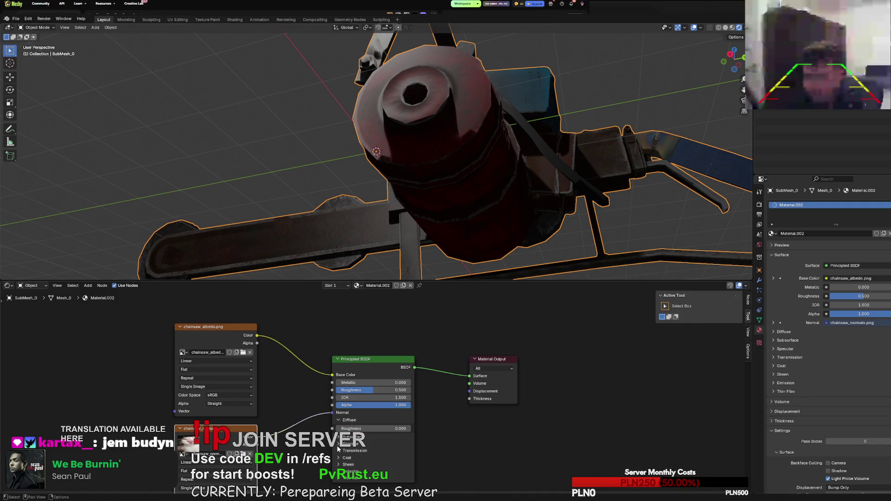
click(338, 449)
click(338, 449)
click(345, 439)
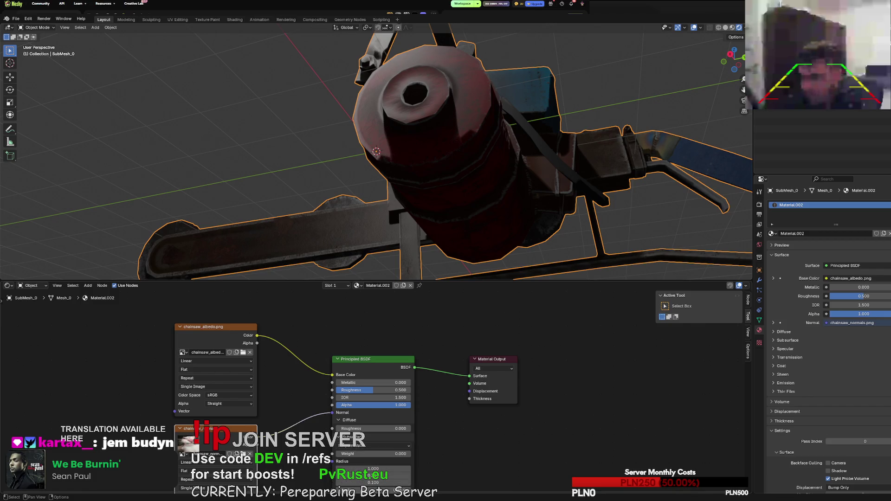
click(346, 437)
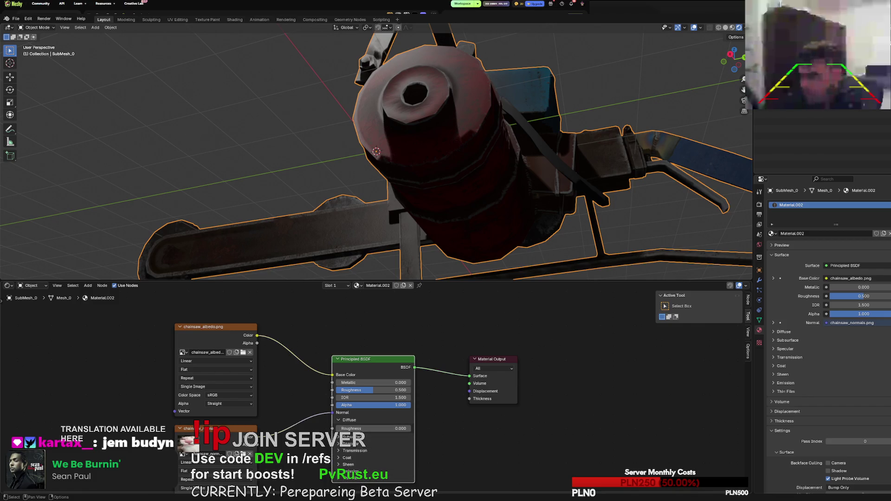
click(343, 423)
mouse_move(353, 398)
mouse_down()
mouse_move(385, 398)
mouse_move(347, 395)
mouse_move(374, 392)
mouse_move(367, 397)
mouse_up()
click(348, 419)
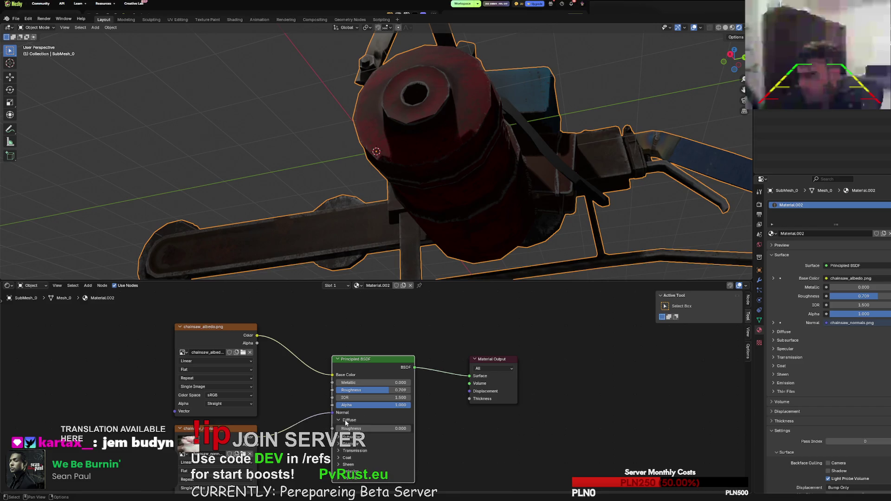
drag(349, 429, 388, 429)
Arrange the albedo and normal texture nodes, keeping the normal map extension at Repeat.
mouse_move(376, 220)
middle_down()
mouse_move(363, 227)
mouse_move(396, 235)
mouse_move(385, 252)
mouse_move(362, 242)
middle_up()
scroll(487, 184, up, 5)
scroll(455, 182, down, 5)
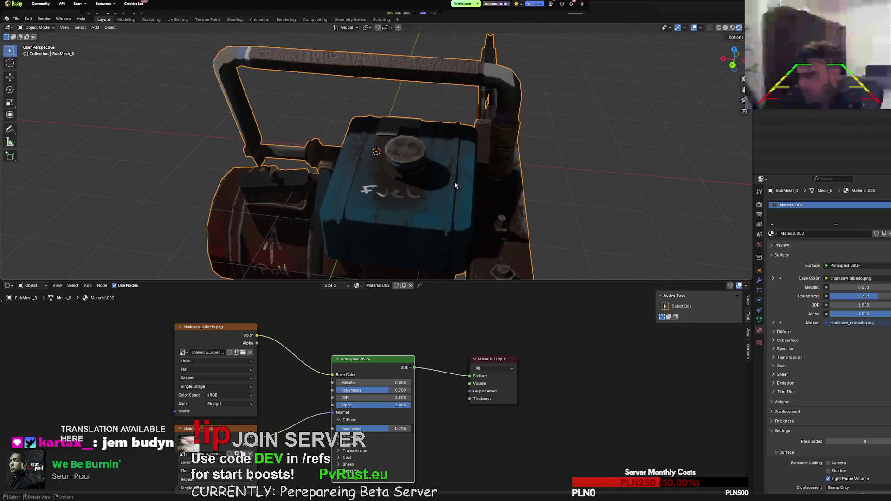
mouse_move(454, 182)
middle_down()
mouse_move(452, 160)
mouse_move(432, 156)
mouse_move(363, 181)
mouse_move(380, 174)
mouse_move(332, 181)
mouse_move(323, 209)
middle_up()
drag(217, 428, 254, 406)
drag(221, 331, 238, 302)
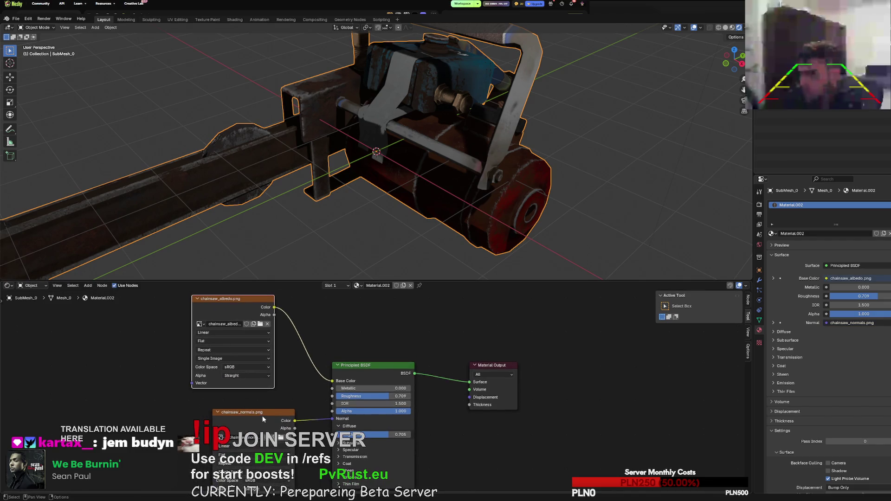
drag(250, 412, 242, 395)
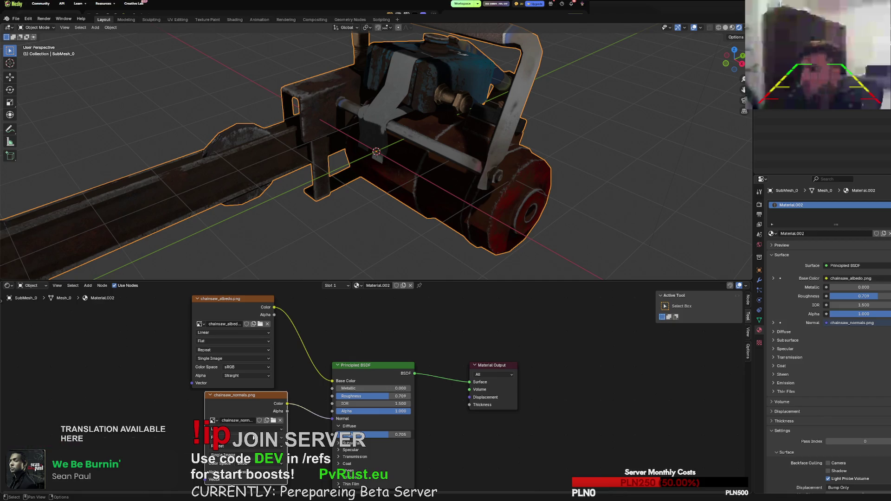
click(235, 446)
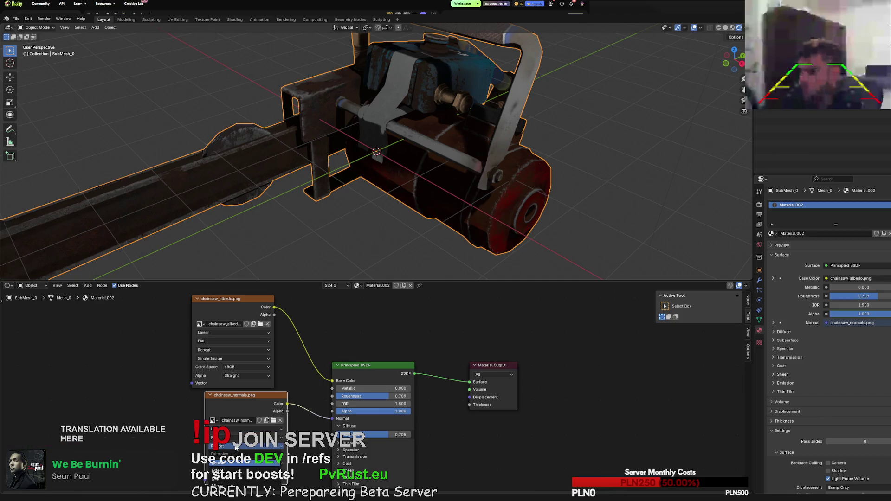
click(235, 448)
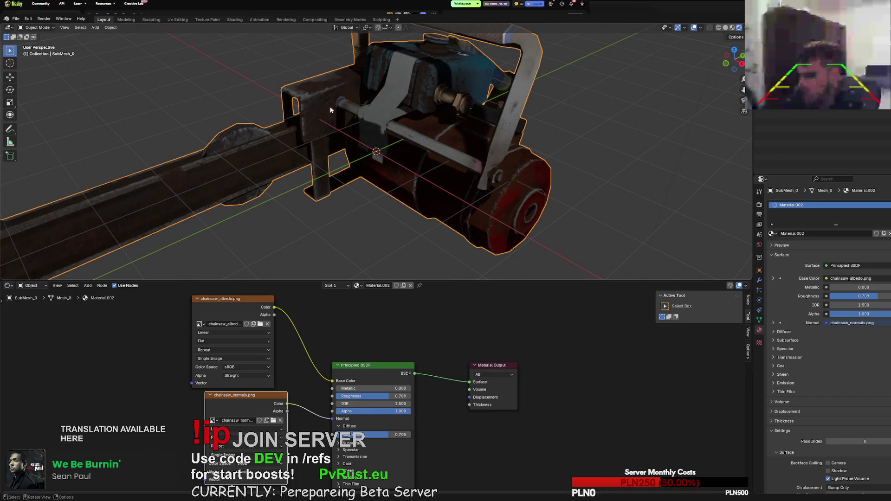
Set the Principled BSDF Metallic value to 0.218.
mouse_move(353, 388)
mouse_down()
mouse_move(377, 388)
mouse_move(354, 388)
mouse_up()
mouse_move(296, 176)
middle_down()
mouse_move(366, 174)
mouse_move(414, 128)
mouse_move(352, 113)
mouse_move(369, 132)
middle_up()
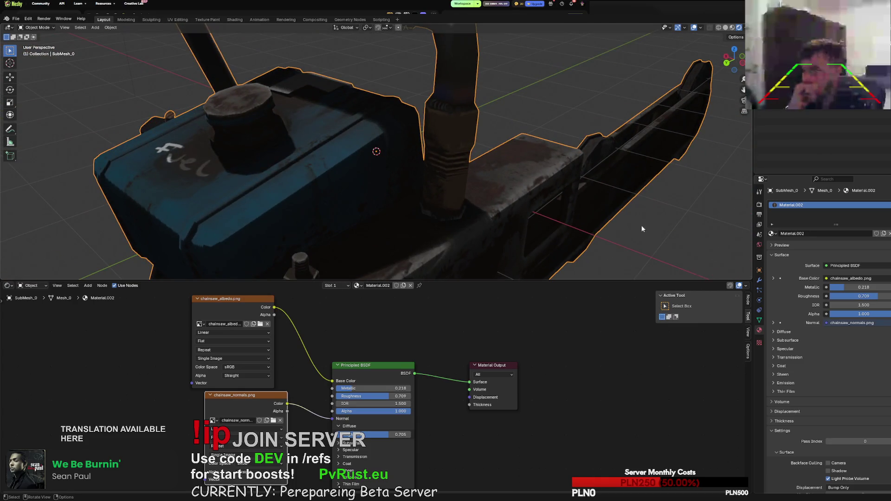
mouse_move(642, 229)
middle_down()
mouse_move(465, 158)
mouse_move(517, 142)
mouse_move(533, 163)
mouse_move(394, 168)
middle_up()
scroll(464, 165, down, 5)
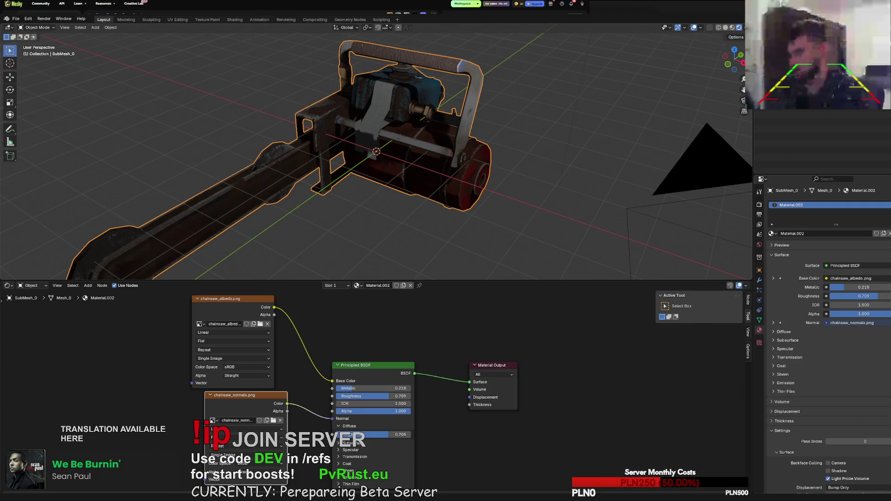
mouse_move(501, 218)
middle_down()
mouse_move(380, 209)
mouse_move(400, 208)
middle_up()
scroll(400, 209, up, 4)
mouse_move(474, 194)
middle_down()
mouse_move(504, 181)
mouse_move(475, 152)
middle_up()
scroll(475, 153, down, 8)
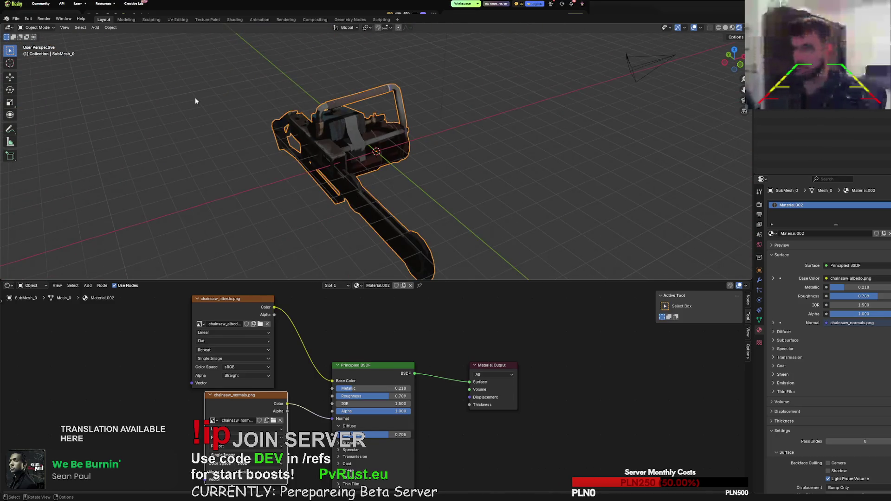
mouse_move(195, 101)
middle_down()
mouse_move(270, 107)
mouse_move(279, 117)
middle_up()
Make Chainsaw_LOD0 the active object from the Outliner instead of the submesh.
right_click(366, 142)
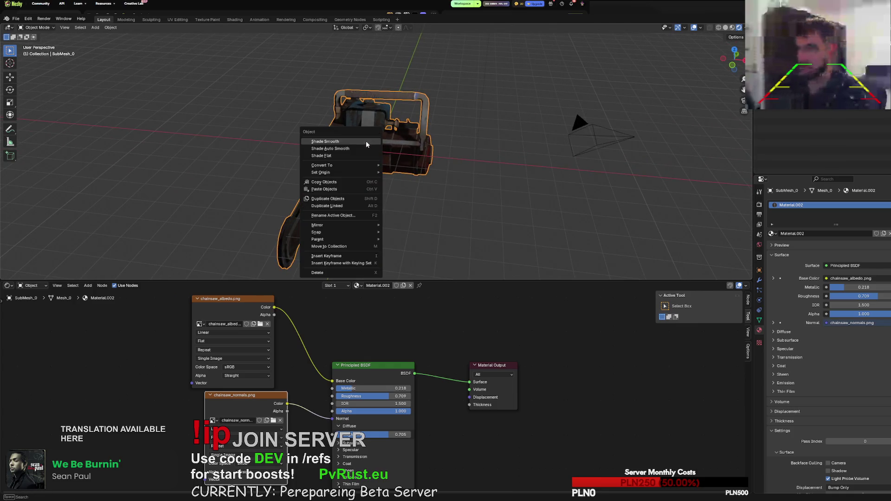
middle_drag(442, 192, 417, 186)
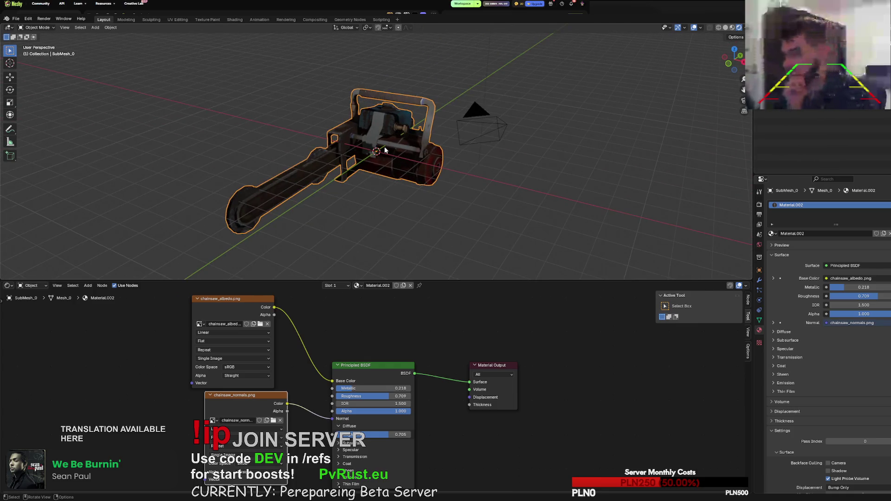
right_click(742, 91)
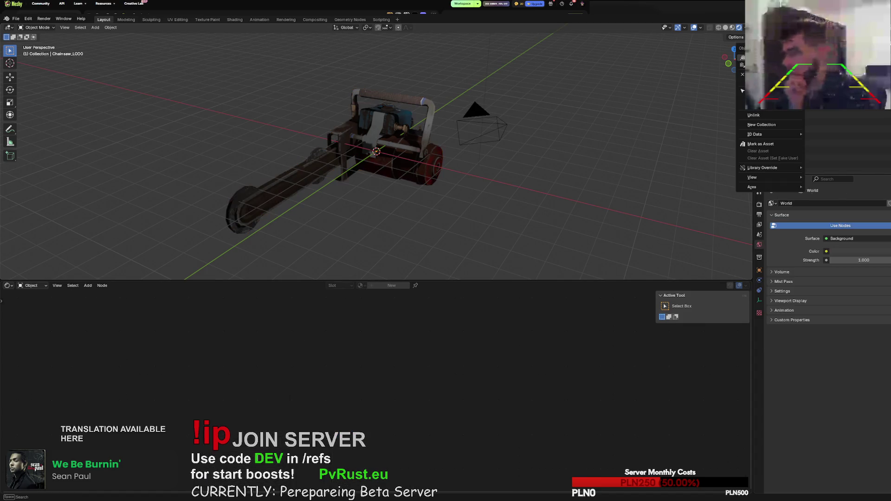
drag(734, 60, 725, 61)
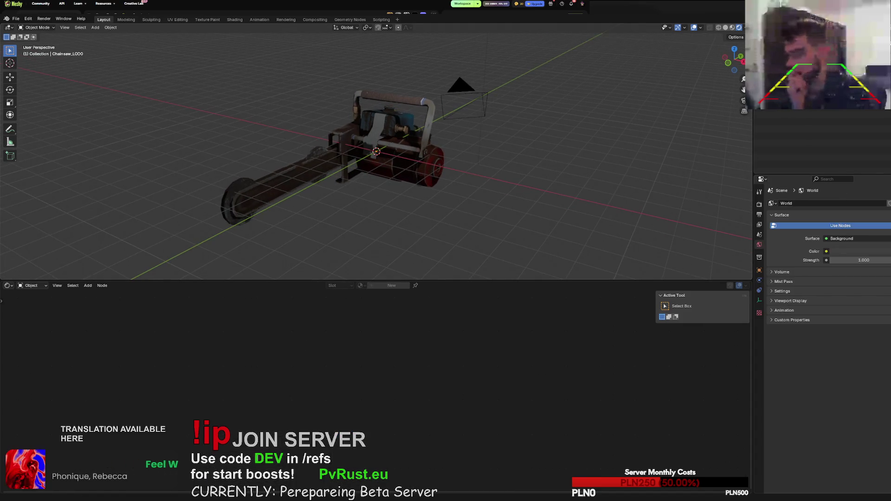
Export the chainsaw through File > Export > FBX (.fbx).
click(16, 18)
mouse_move(46, 127)
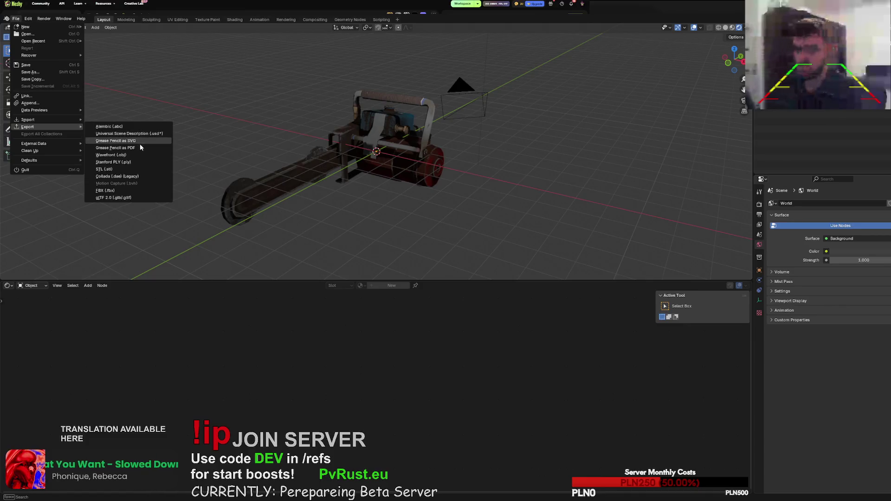
click(130, 190)
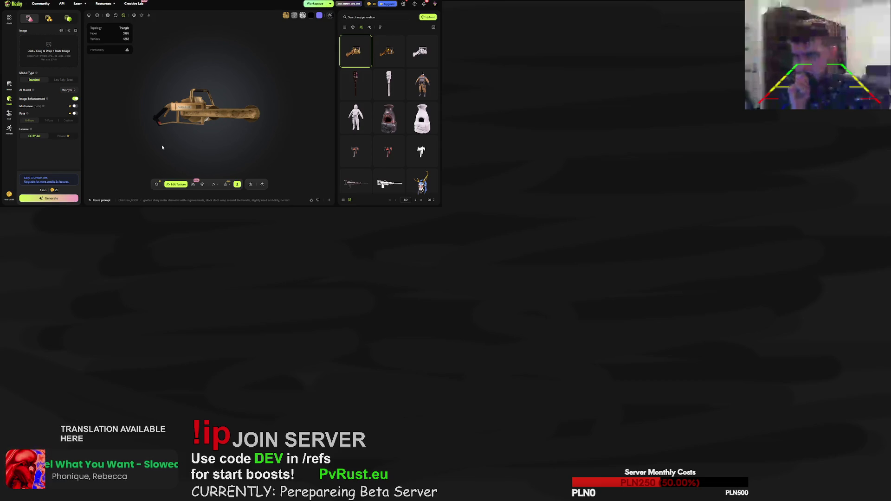
Upload test_chainsaw.fbx to Meshy with Keep Original Texture and UV enabled.
click(427, 17)
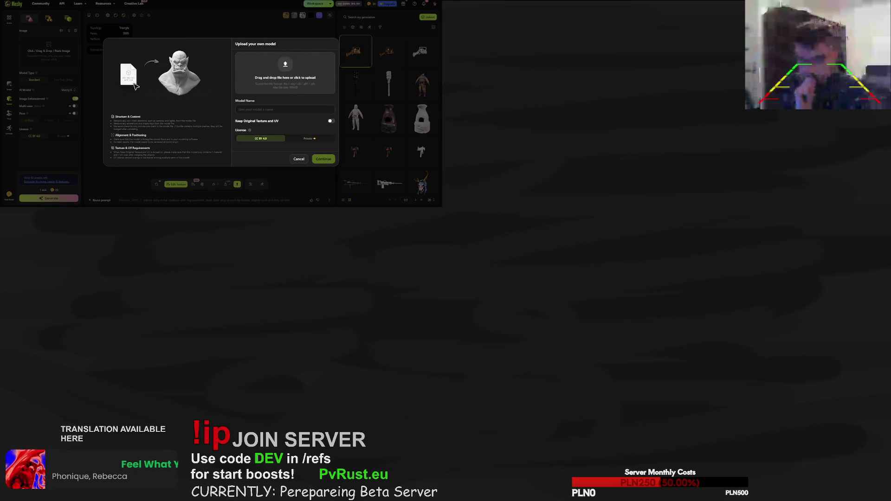
key(Return)
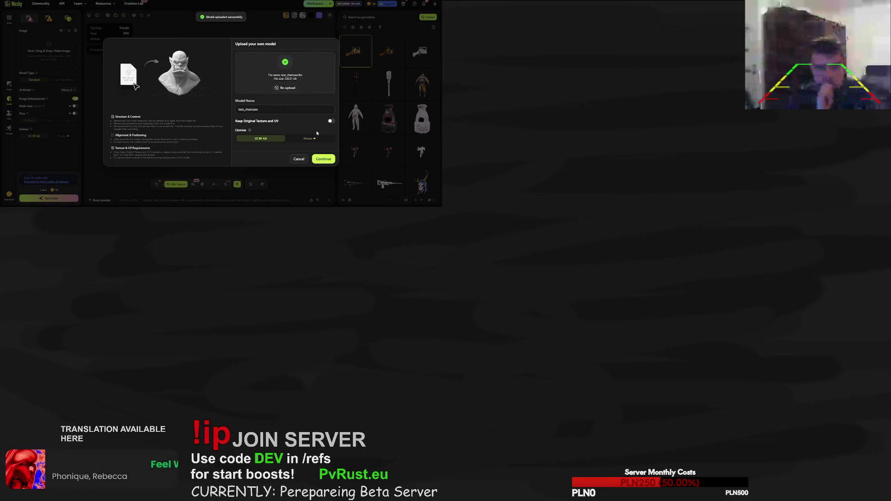
click(330, 122)
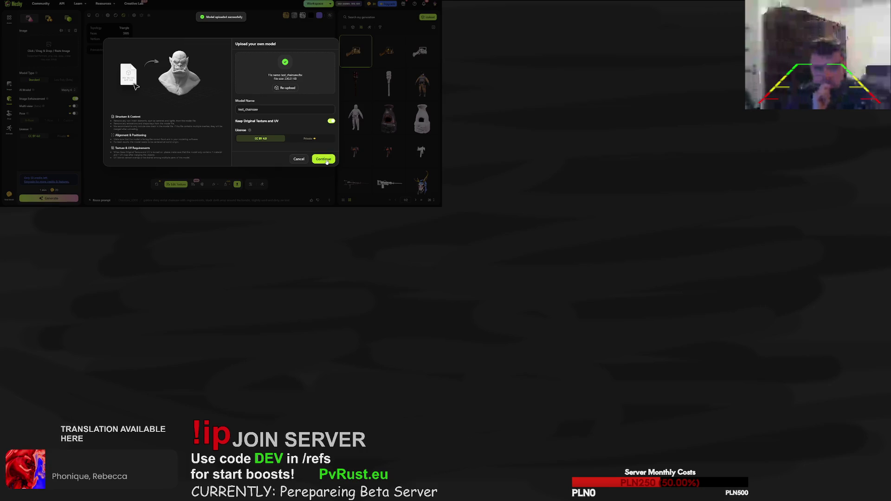
click(327, 160)
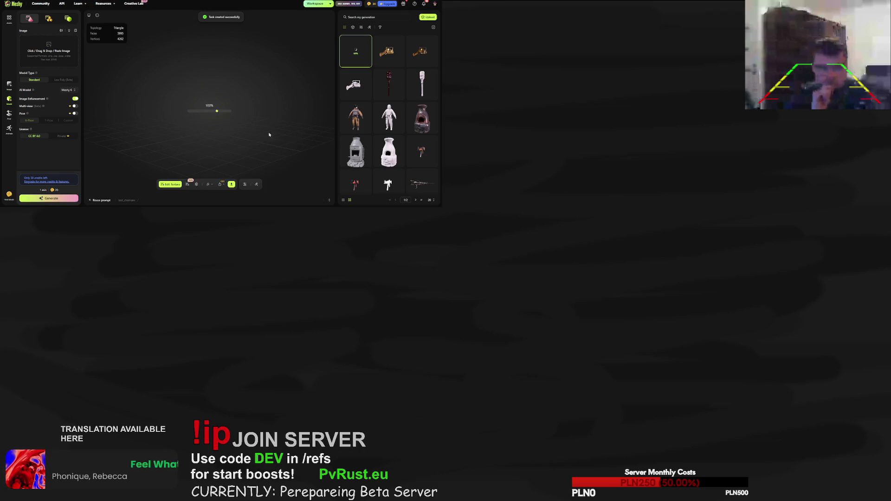
Rotate the uploaded chainsaw in Meshy's viewer, then go back to Blender.
drag(242, 132, 199, 136)
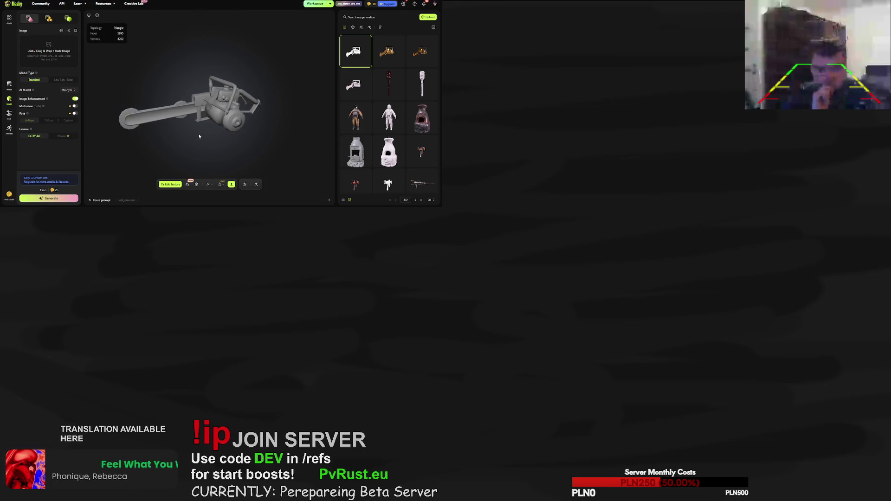
scroll(199, 135, up, 2)
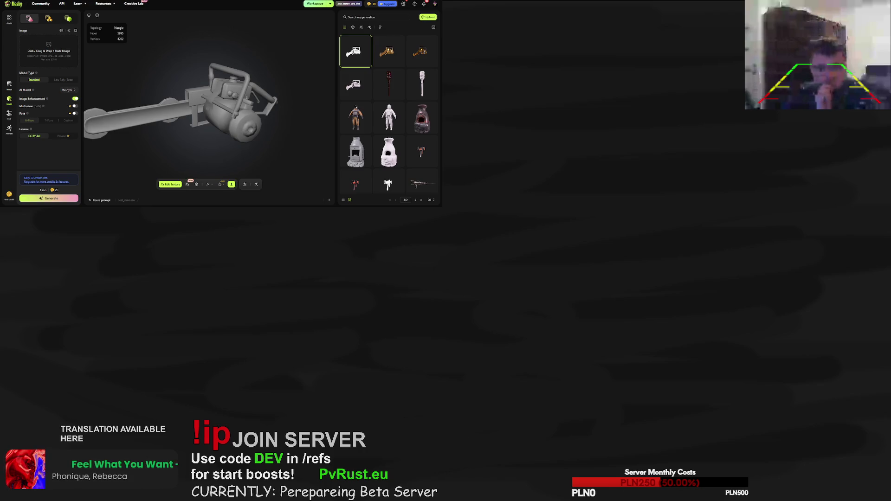
key(alt+Tab)
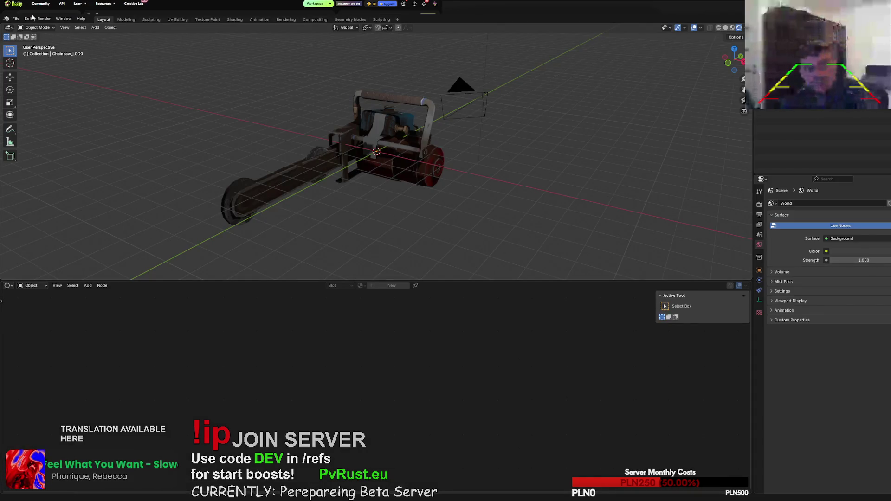
Export the chainsaw again to a new FBX file via File > Export > FBX (.fbx).
click(16, 18)
mouse_move(29, 129)
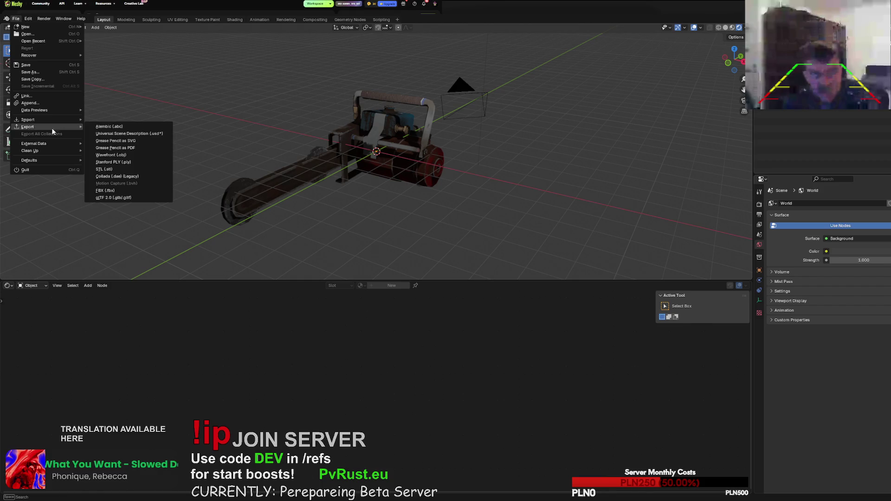
click(112, 191)
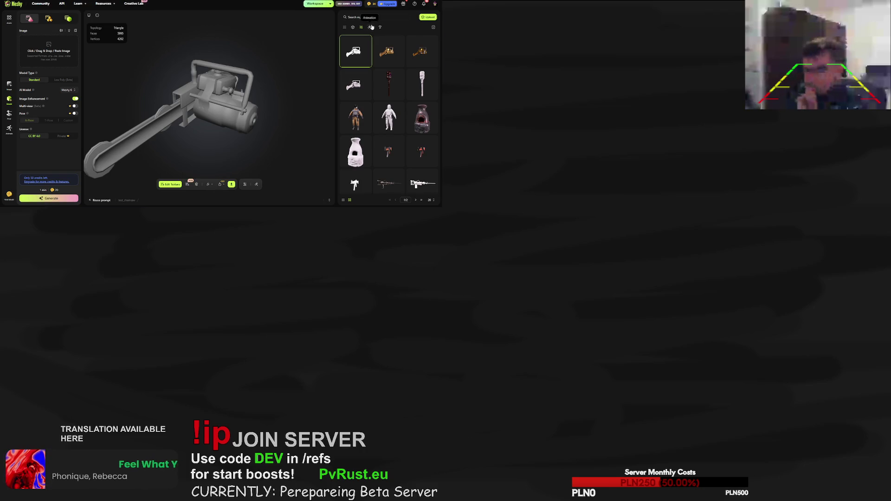
Upload the test_chainsaw2 FBX to Meshy with Keep Original Texture and UV enabled.
click(428, 17)
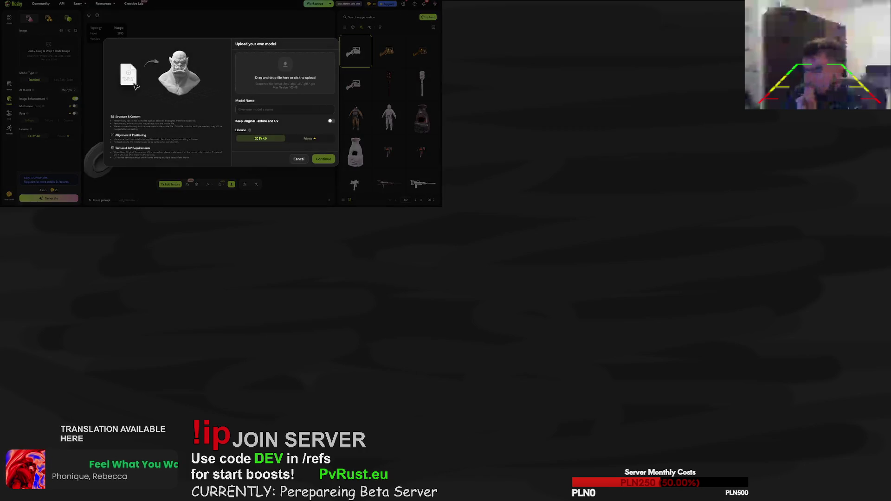
drag(134, 85, 285, 74)
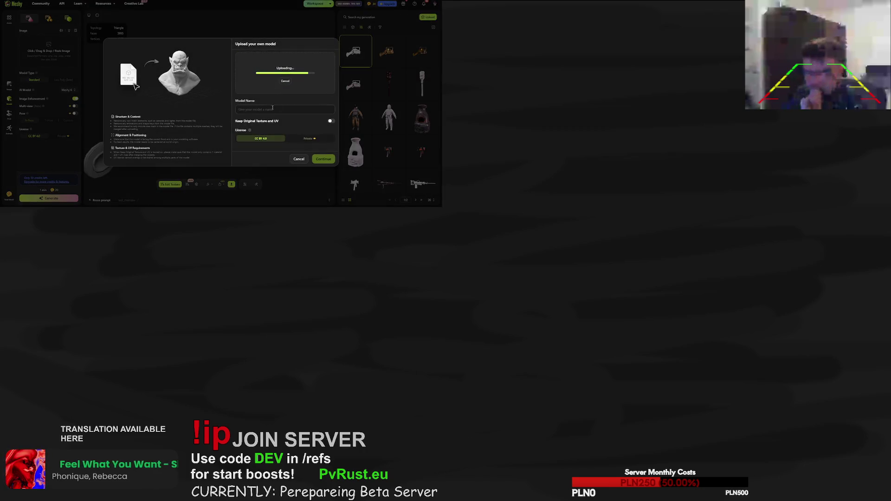
click(331, 122)
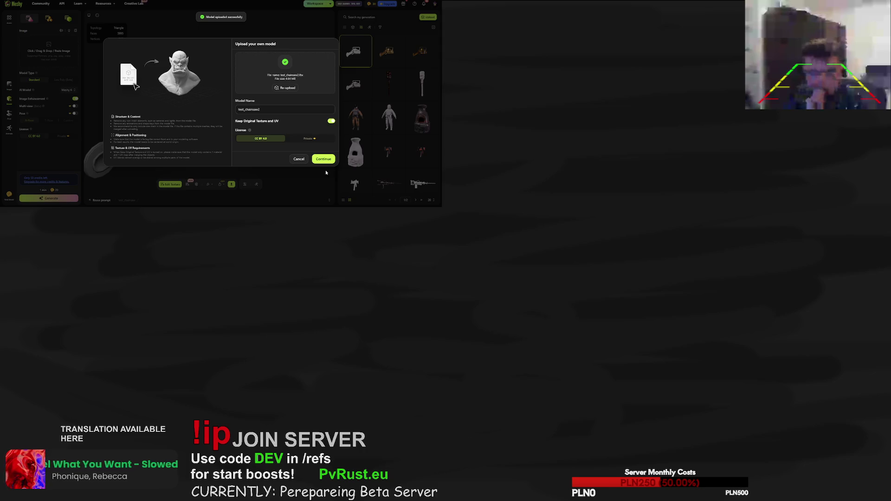
click(323, 159)
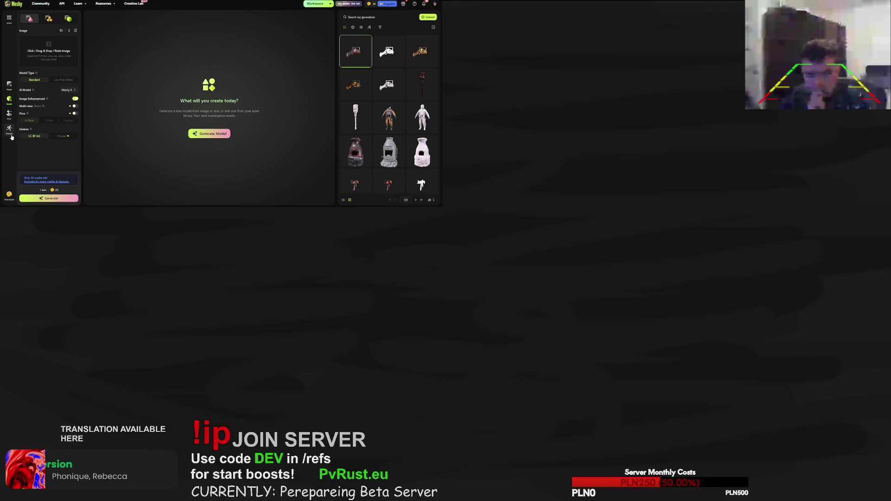
View the rusty test_chainsaw2 model in Meshy's viewer, then inspect the chainsaw back in Blender.
click(391, 55)
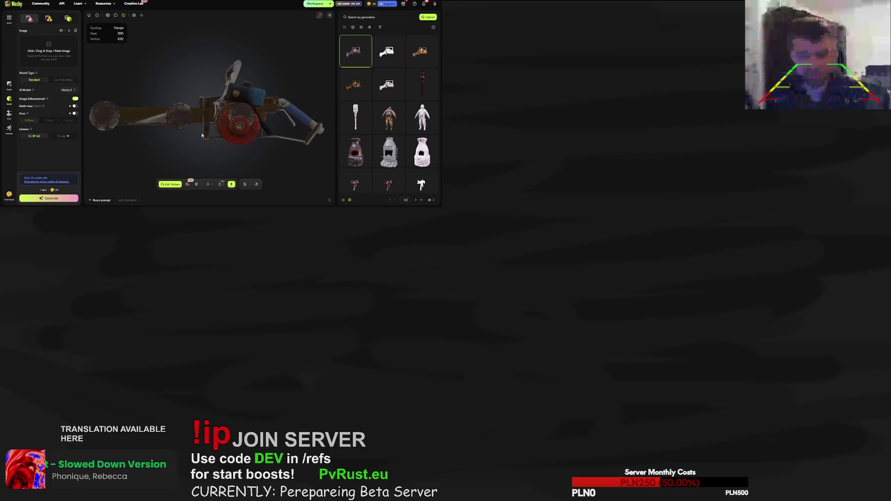
mouse_move(184, 132)
mouse_down()
mouse_move(156, 132)
mouse_move(244, 149)
mouse_up()
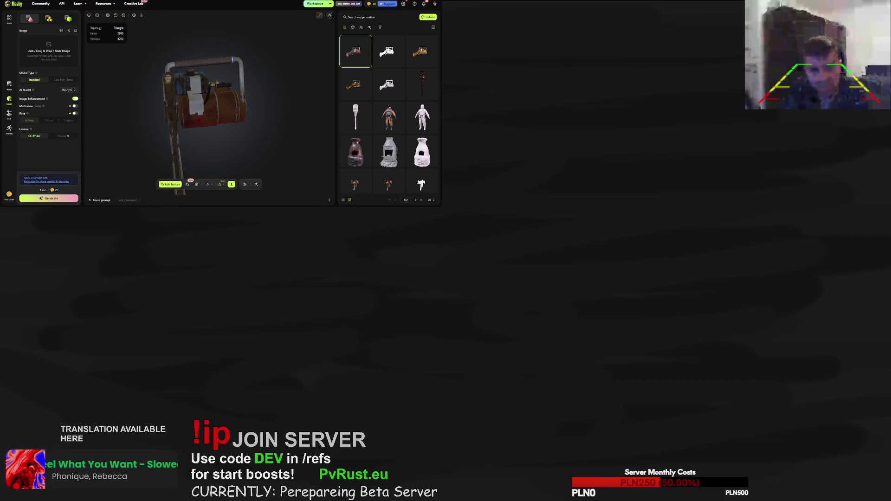
key(alt+Tab)
mouse_move(542, 156)
middle_down()
mouse_move(586, 144)
mouse_move(487, 156)
middle_up()
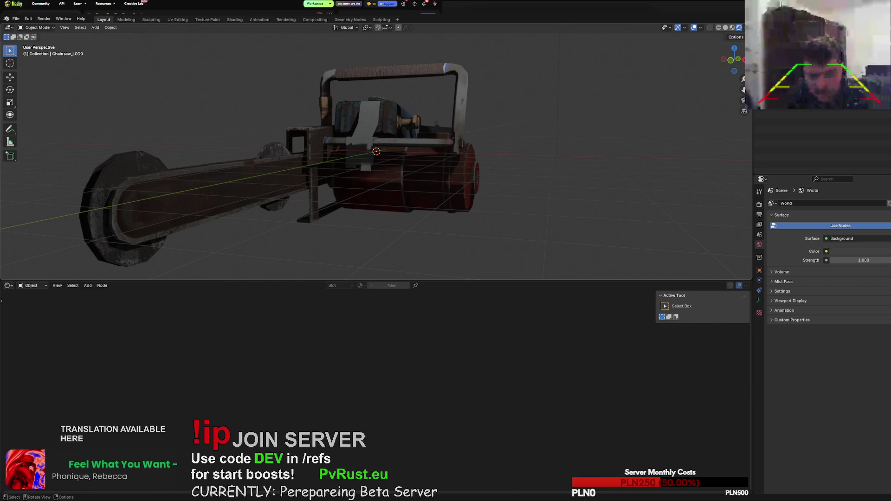
Export the chainsaw via File > Export > glTF 2.0 (.glb/.gltf).
click(16, 18)
mouse_move(35, 126)
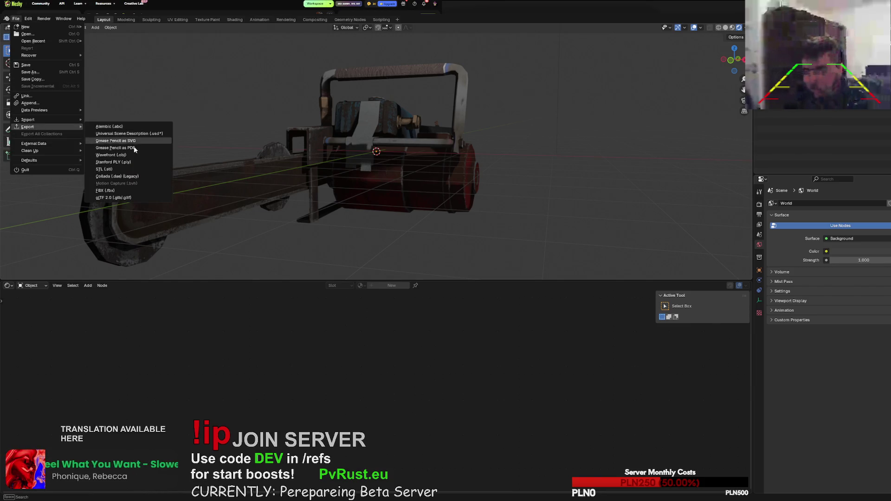
click(133, 196)
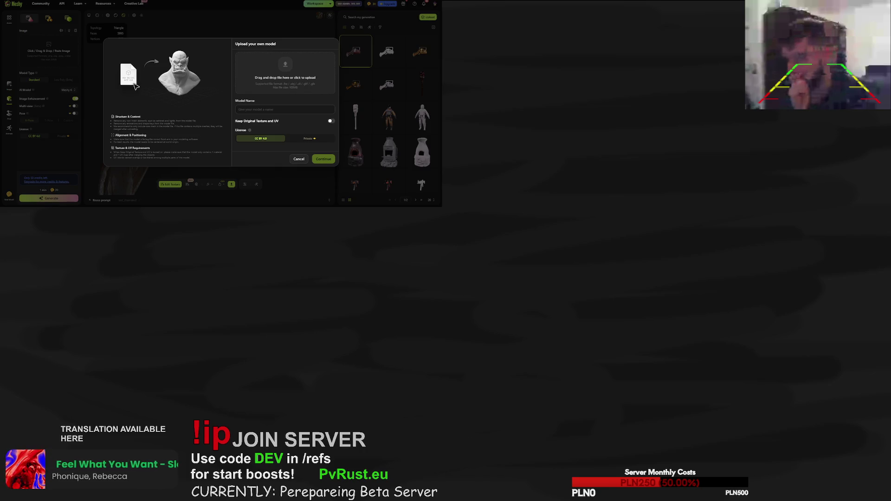
Upload the exported pila glTF chainsaw to Meshy with Keep Original Texture and UV on.
drag(334, 75, 285, 74)
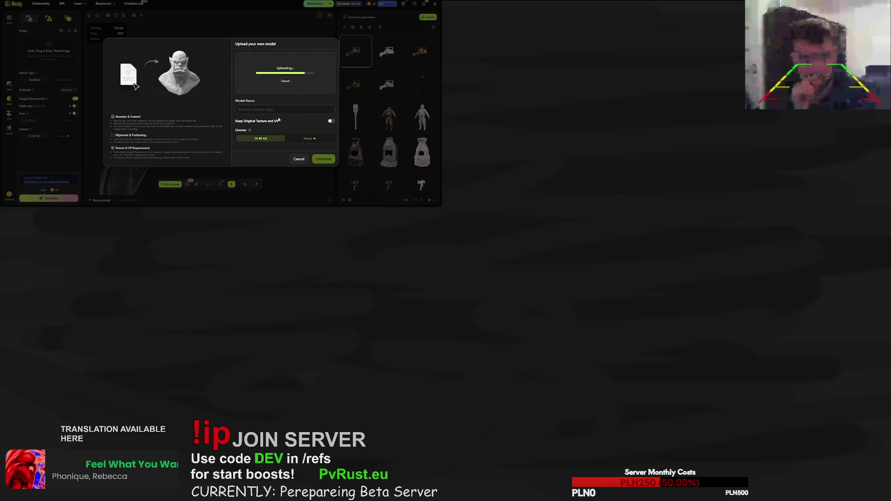
click(331, 121)
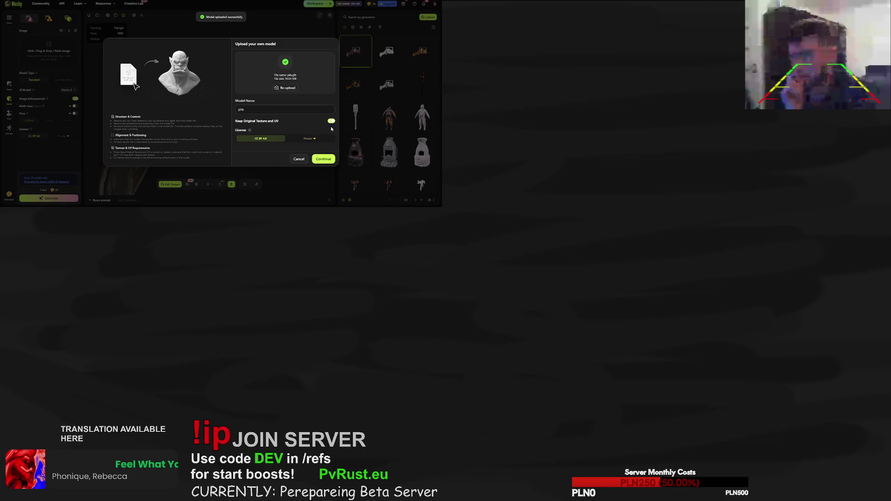
click(326, 161)
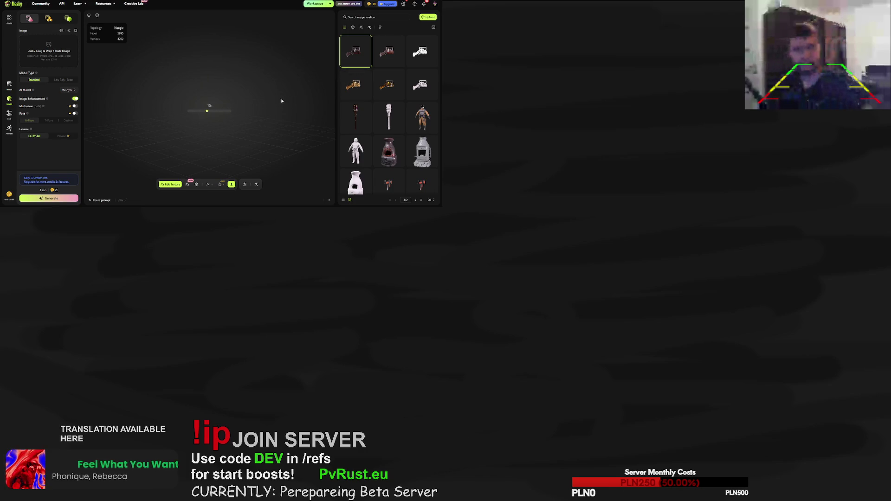
Rotate and zoom in on the glTF chainsaw, then bring up its Retexture prompt panel.
mouse_move(253, 109)
mouse_down()
mouse_move(221, 122)
mouse_move(198, 146)
mouse_move(207, 126)
mouse_move(204, 143)
mouse_move(286, 144)
mouse_move(222, 123)
mouse_move(159, 123)
mouse_move(151, 105)
mouse_move(184, 112)
mouse_up()
scroll(214, 129, up, 3)
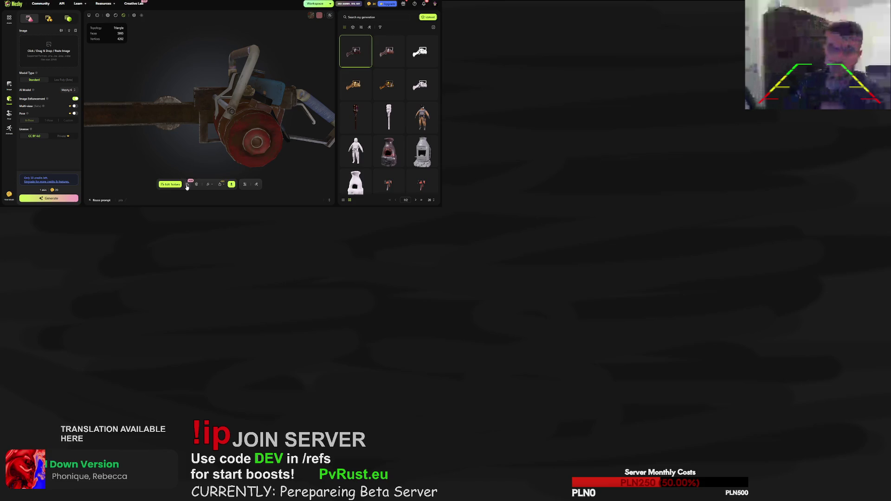
click(187, 186)
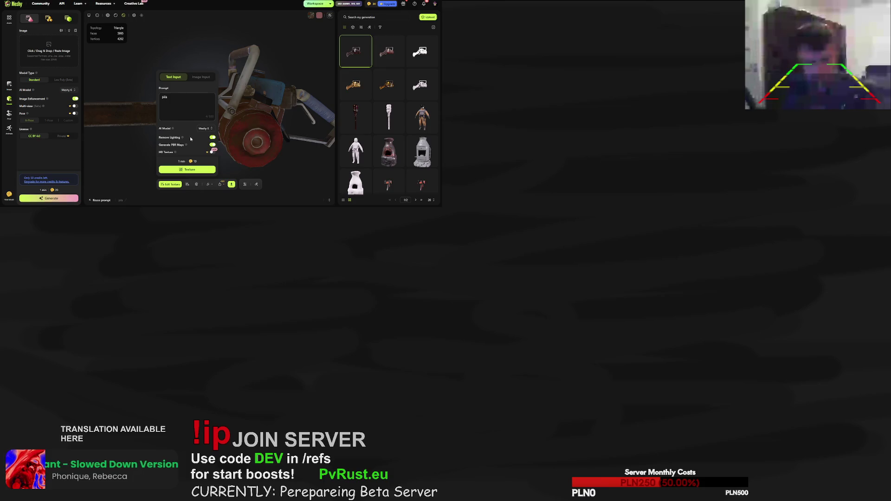
Replace 'pila' with 'golden medieval style themed chainsaw with silver handle and cloth-wrapped handles. no text.'.
double_click(177, 102)
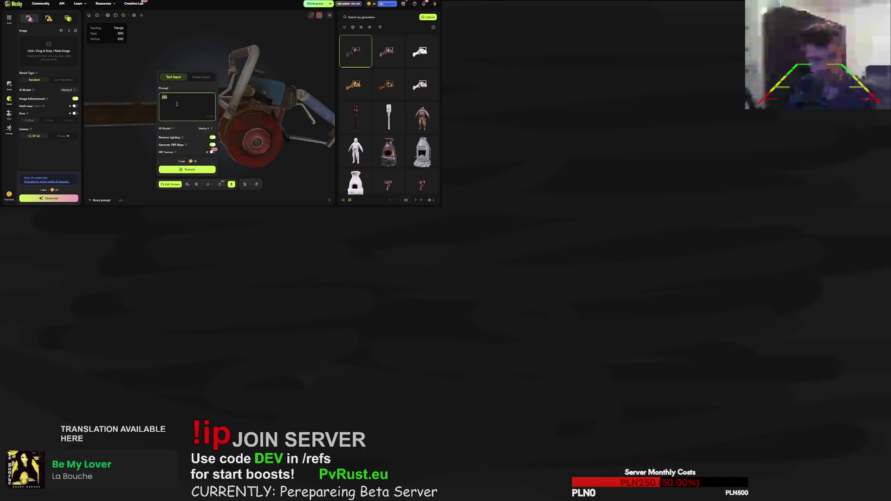
text(golden chai)
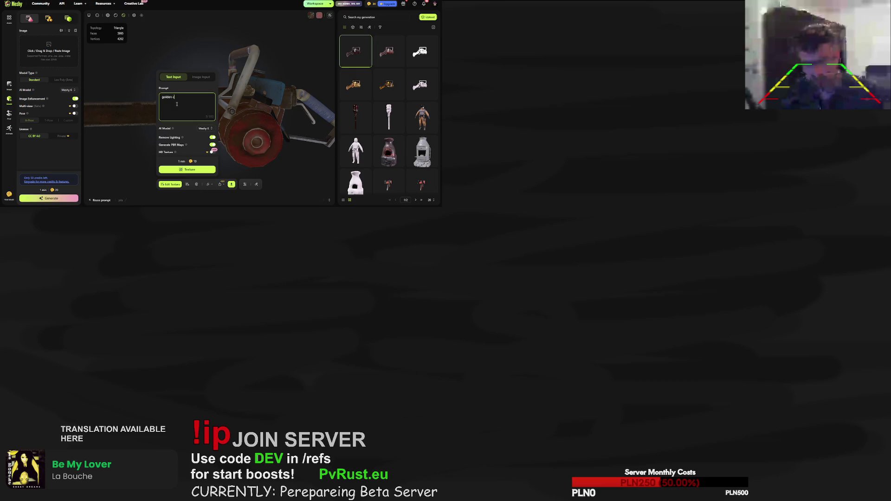
text(insaw with si)
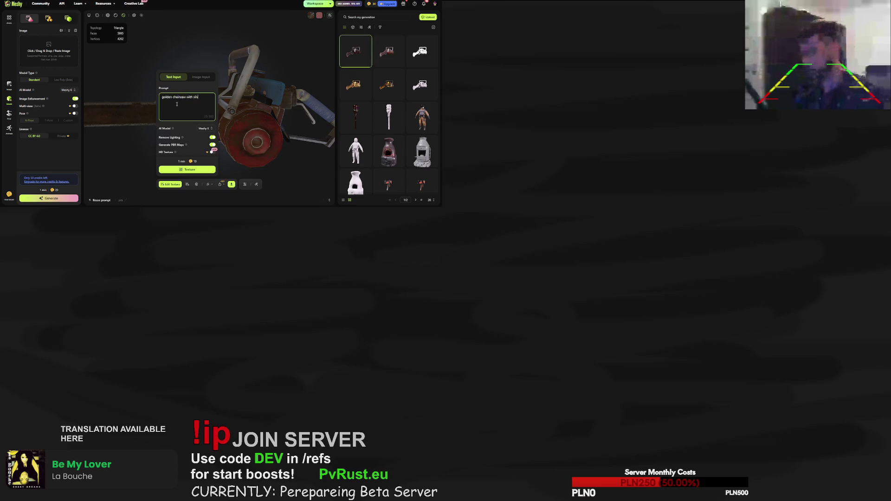
text(lv)
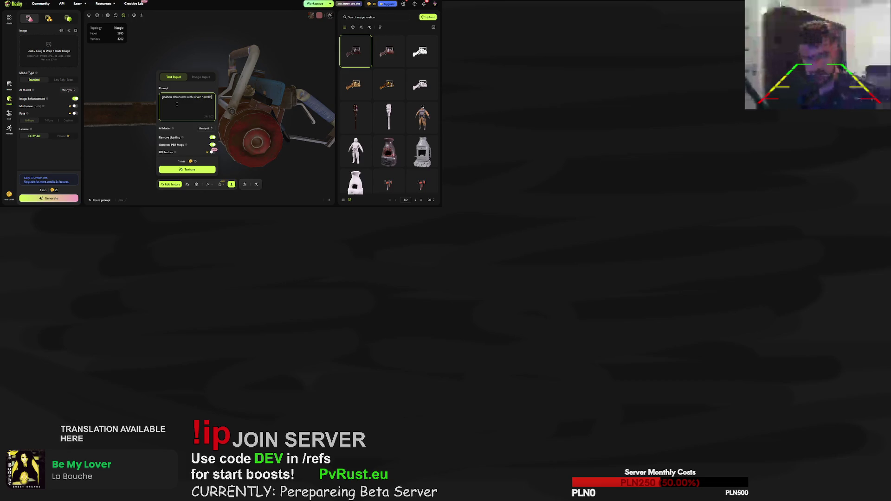
text( an)
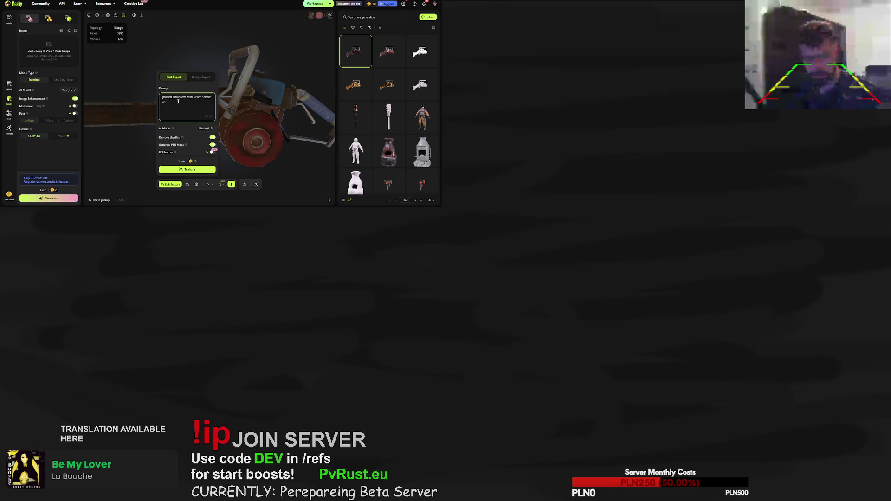
key(ctrl+Left)
key(ctrl+Left)
key(ctrl+Left)
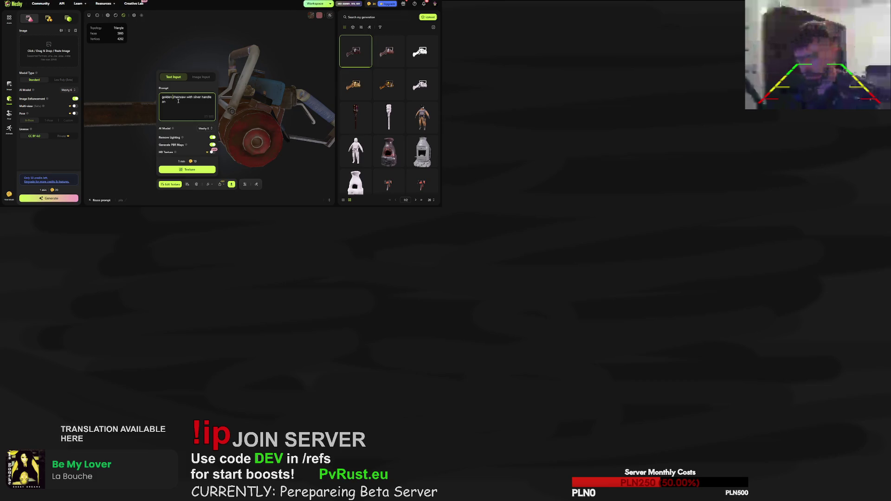
text(medieval )
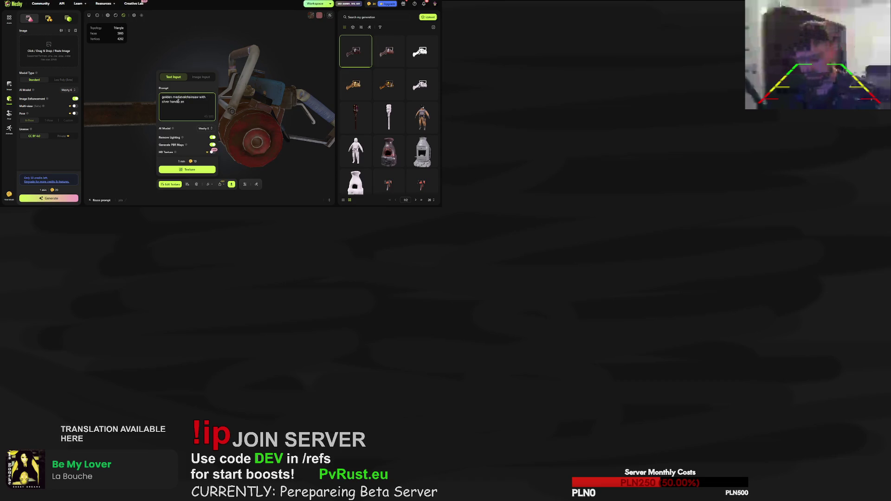
text( style theme)
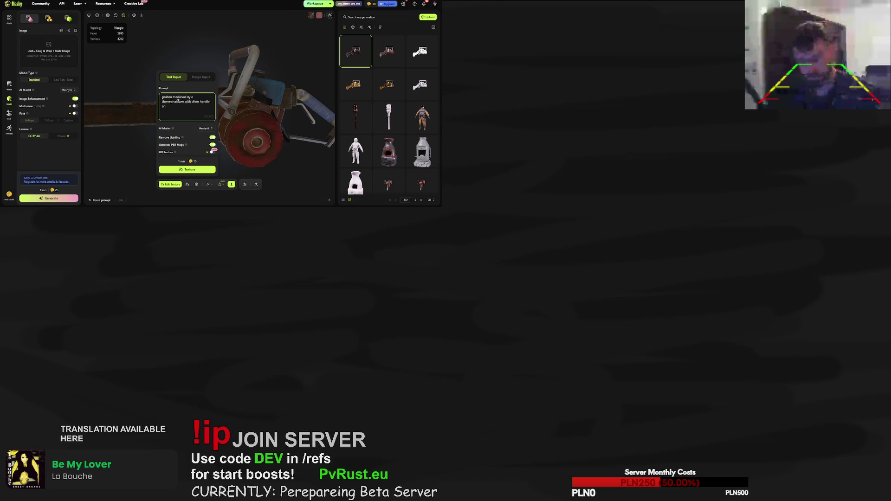
text(d)
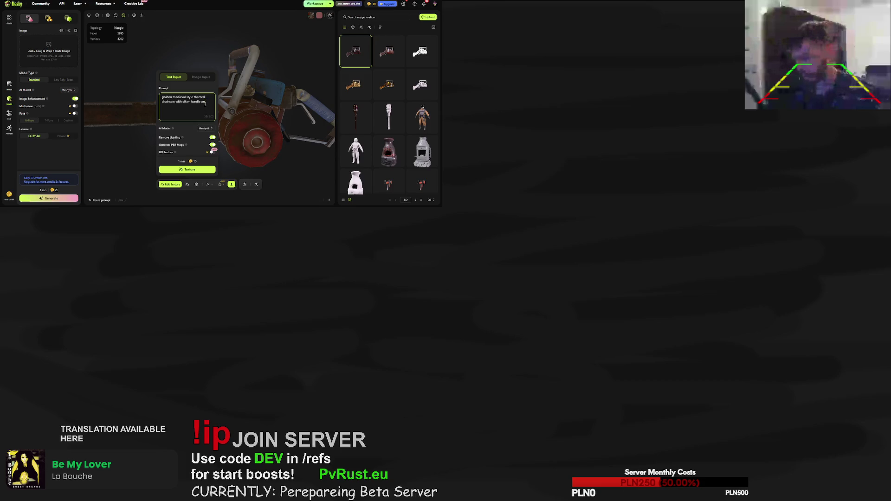
double_click(204, 102)
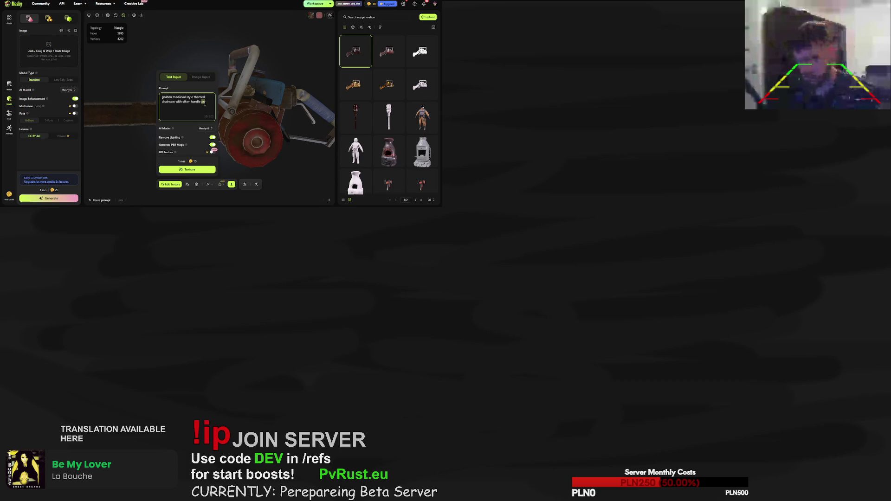
text(and cloth wrapped h)
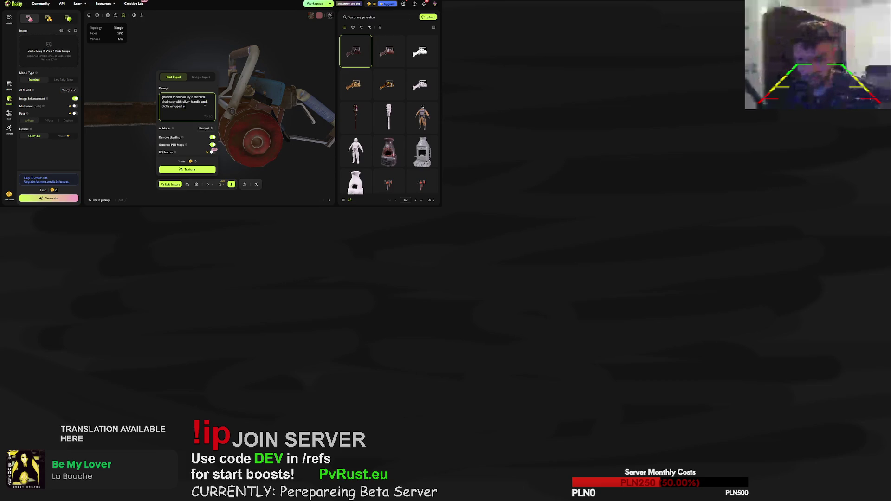
key(BackSpace)
key(BackSpace)
key(BackSpace)
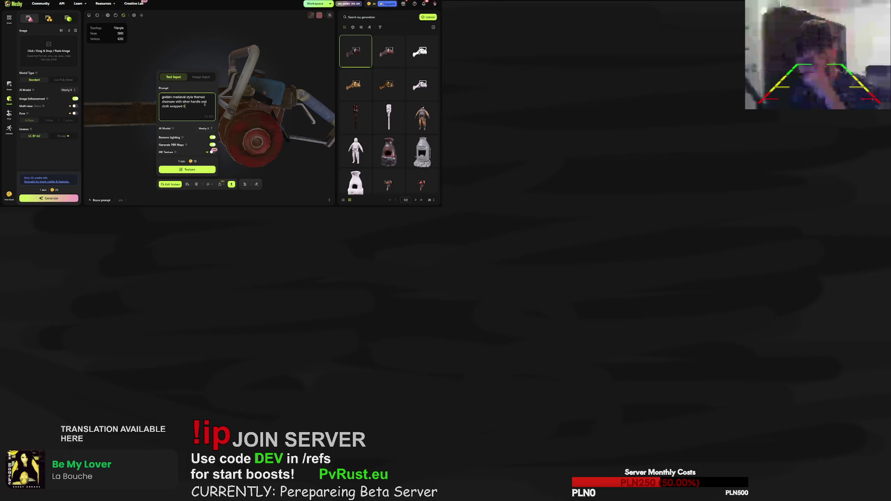
text(handles. no text)
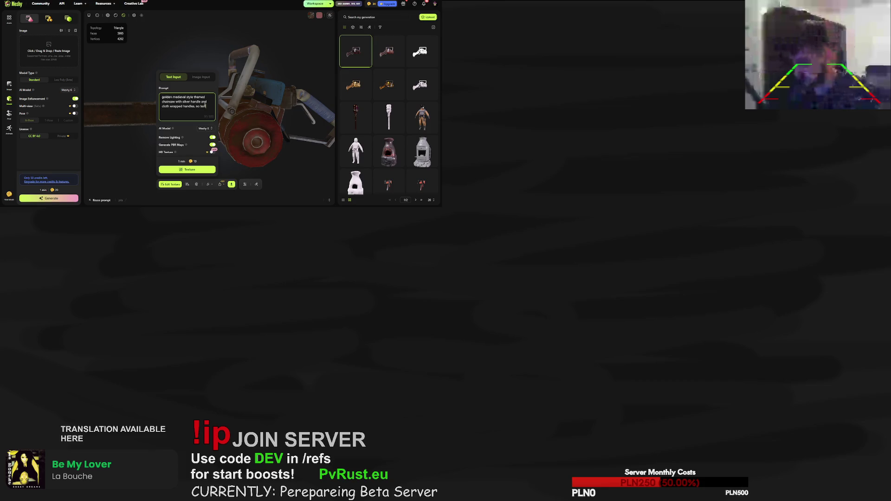
text(. )
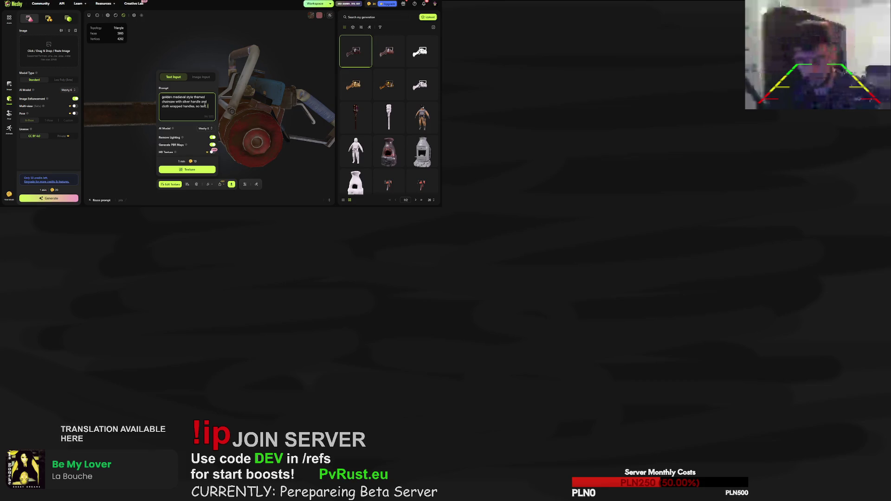
text(little bit dirty. hi)
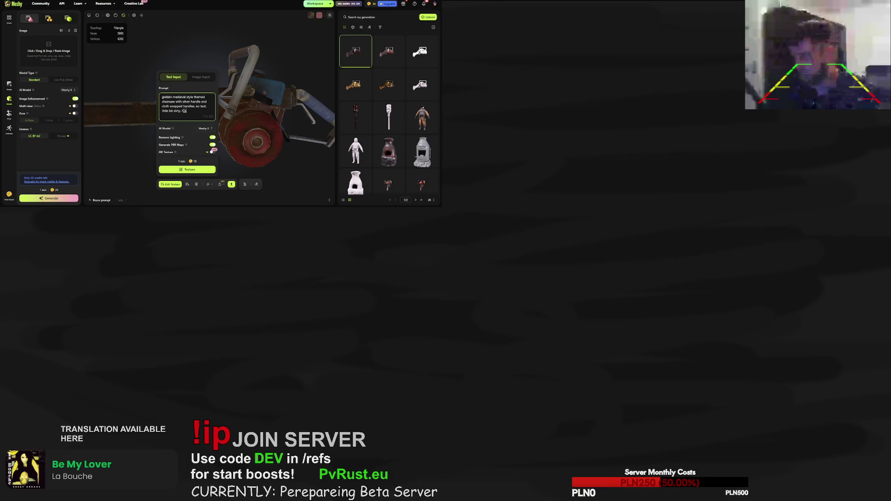
Append 'high quality and detailed, RUST style item, little bit damaged' and start the retexture.
text(lity and detailed)
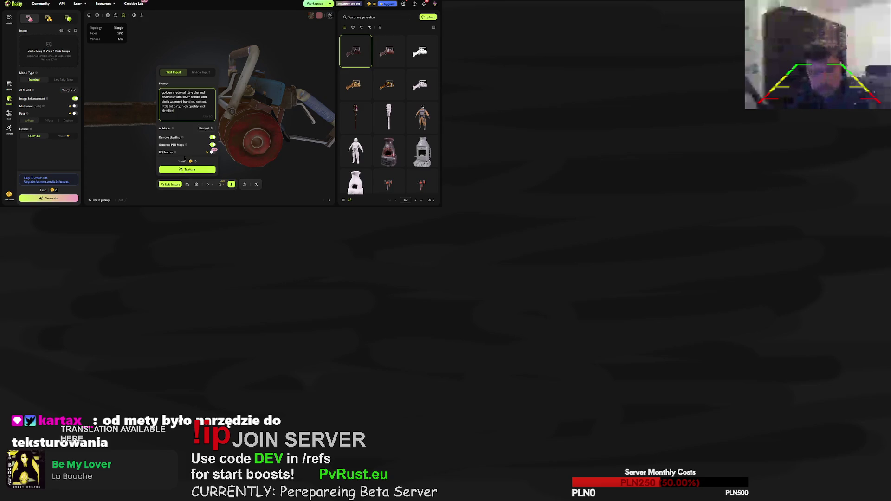
click(176, 111)
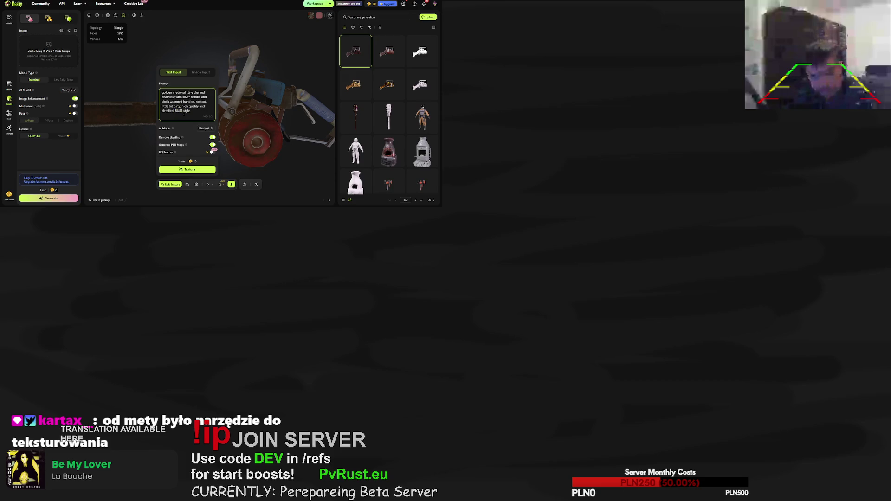
text(items.)
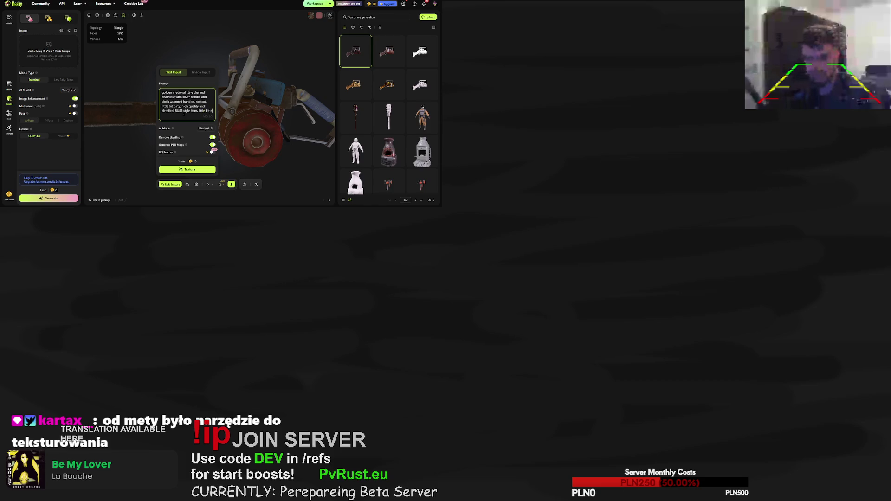
text(tle bit damaged)
click(183, 170)
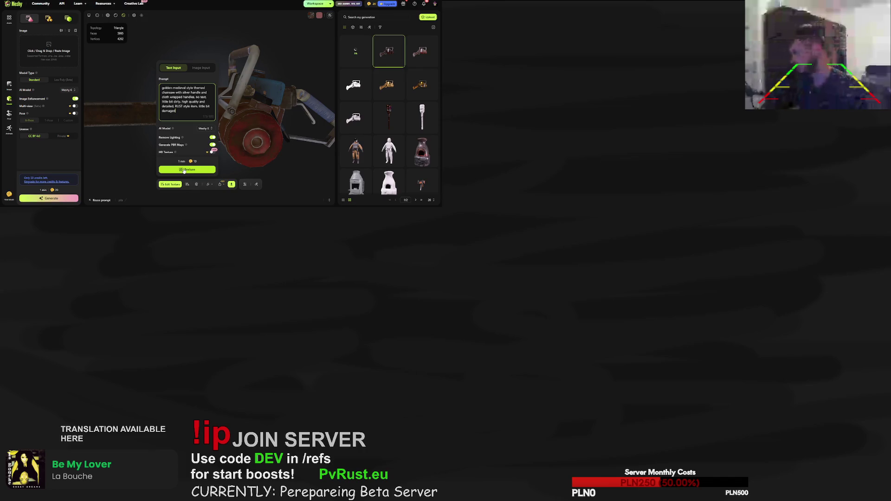
Restart texturing, decline the concurrent-tasks upgrade, and open the finished golden chainsaw result.
click(184, 170)
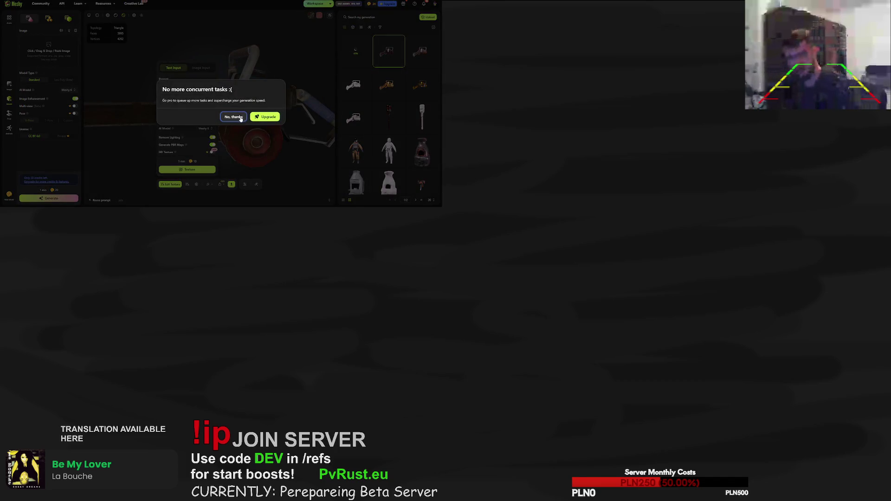
click(237, 118)
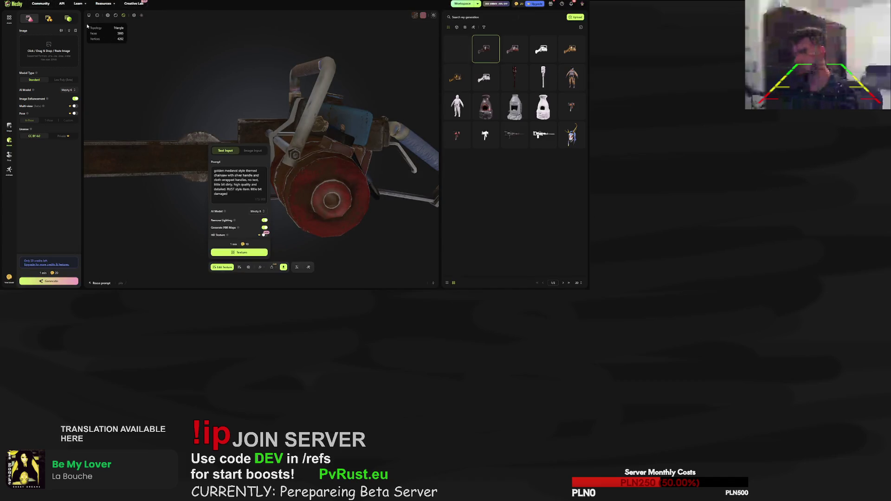
click(179, 189)
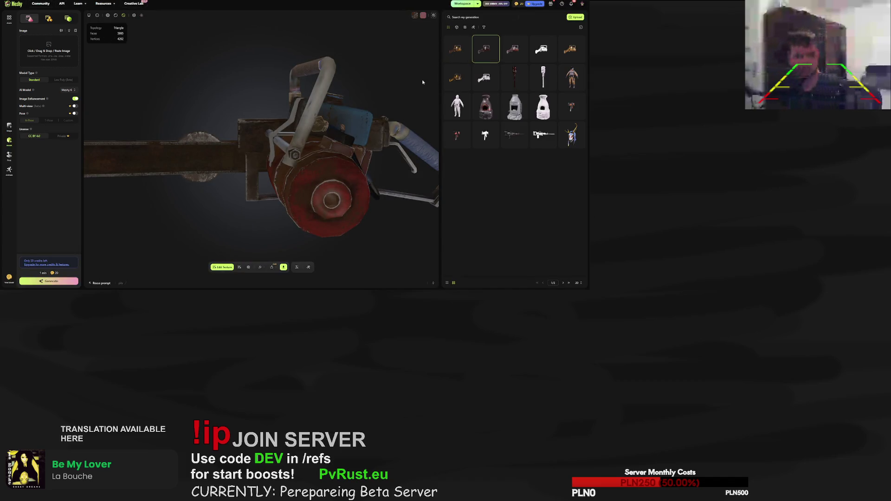
click(457, 49)
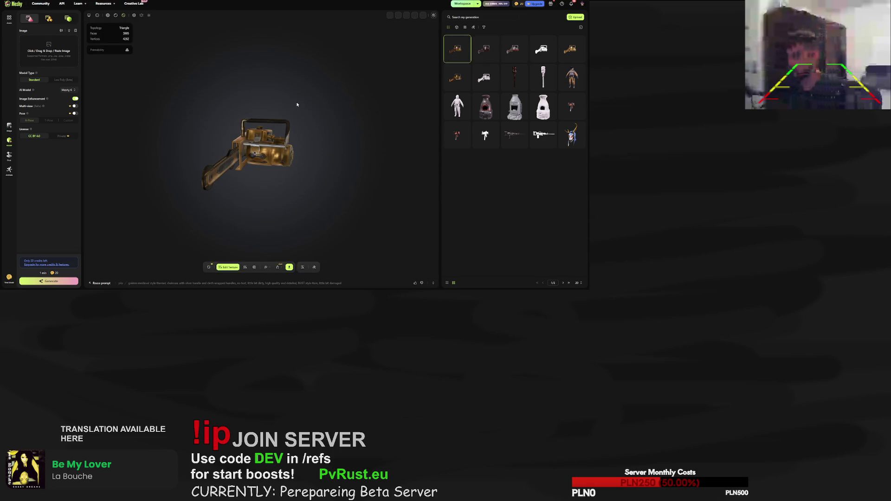
scroll(273, 180, up, 5)
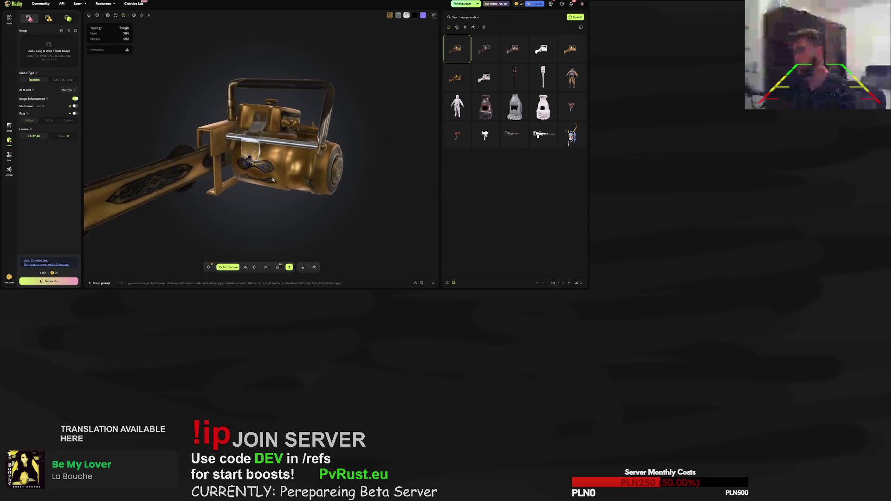